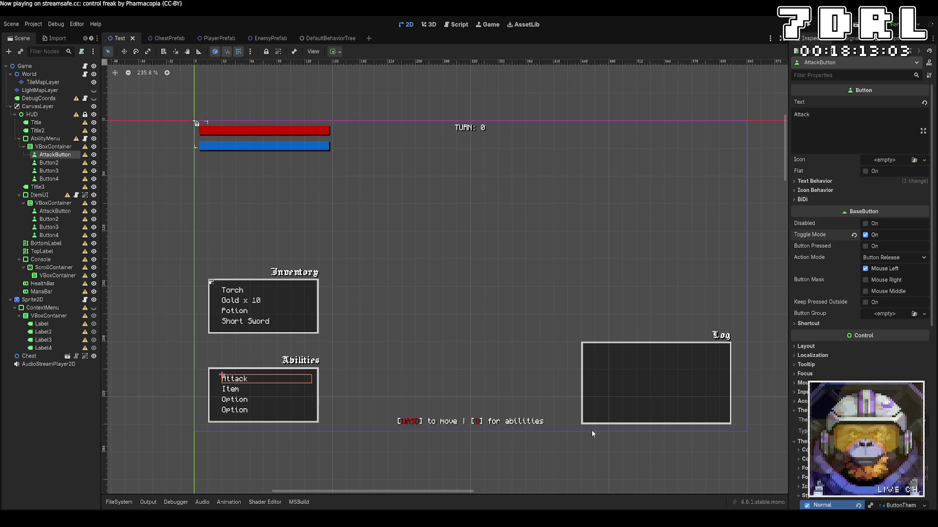
# Show the FileSystem dock at res://Scripts/Behaviors/ and briefly check VS Code before returning to Godot
pyautogui.click(117, 503)
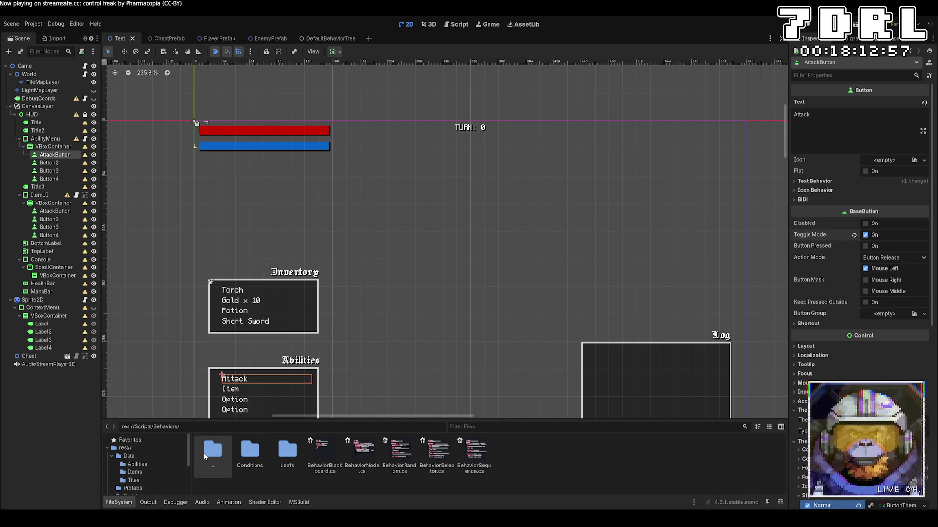
pyautogui.hotkey('alt', 'Tab')
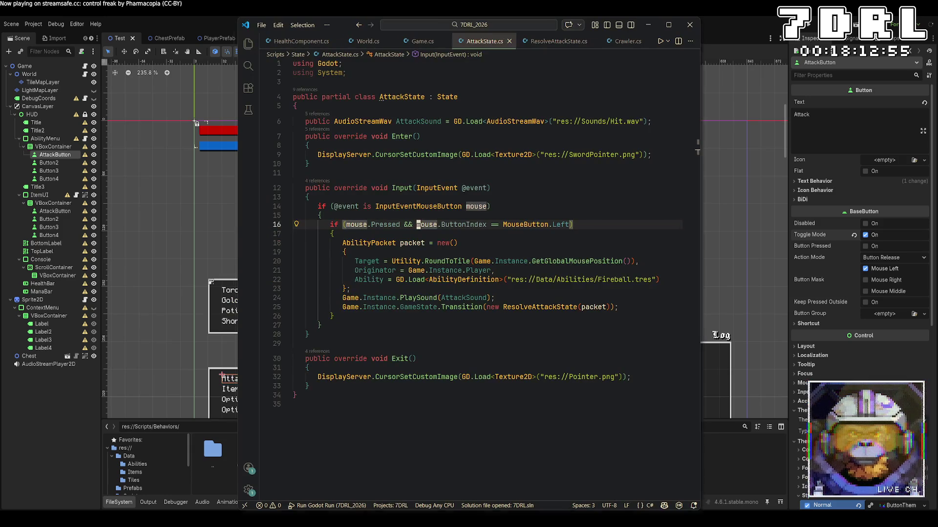
pyautogui.hotkey('alt', 'Tab')
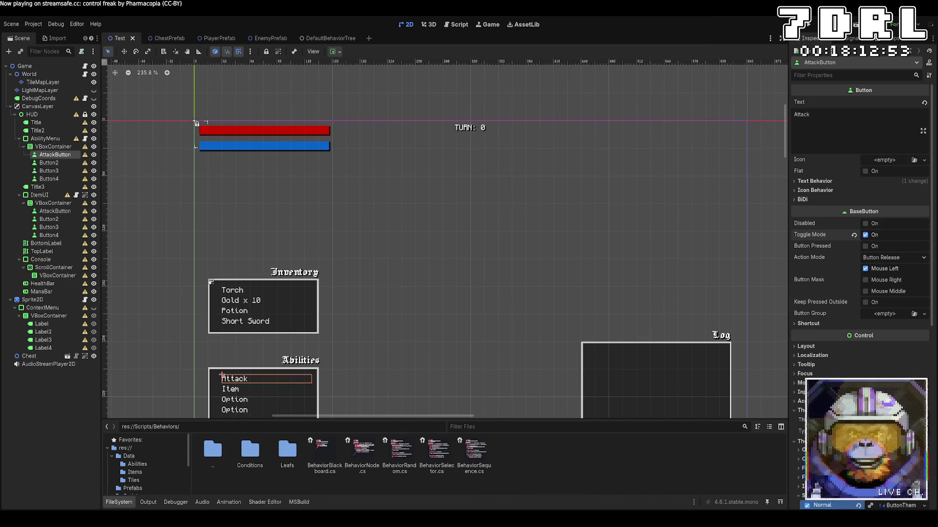
pyautogui.hotkey('alt', 'Tab')
pyautogui.hotkey('alt', 'Tab')
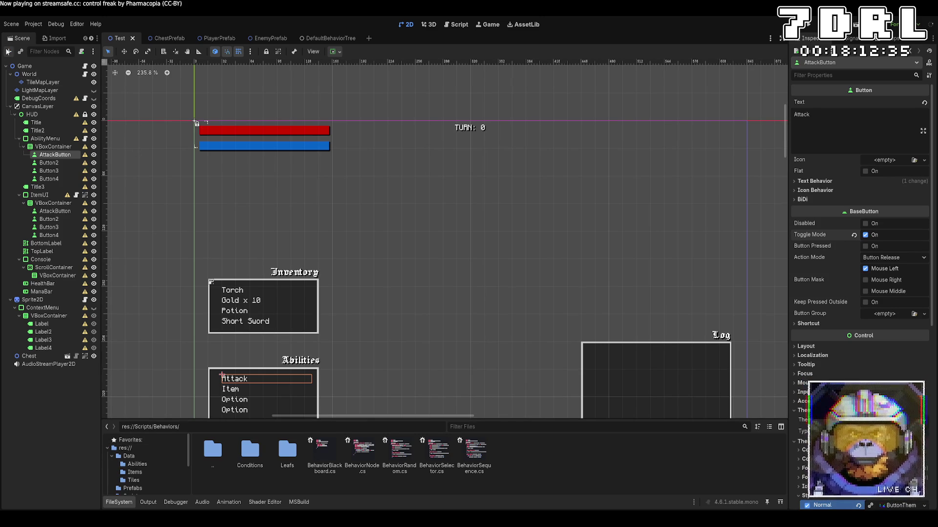
# Add an Entity under AttackButton with a one-slot Components list holding a new SpriteComponent, and save
pyautogui.press('Return')
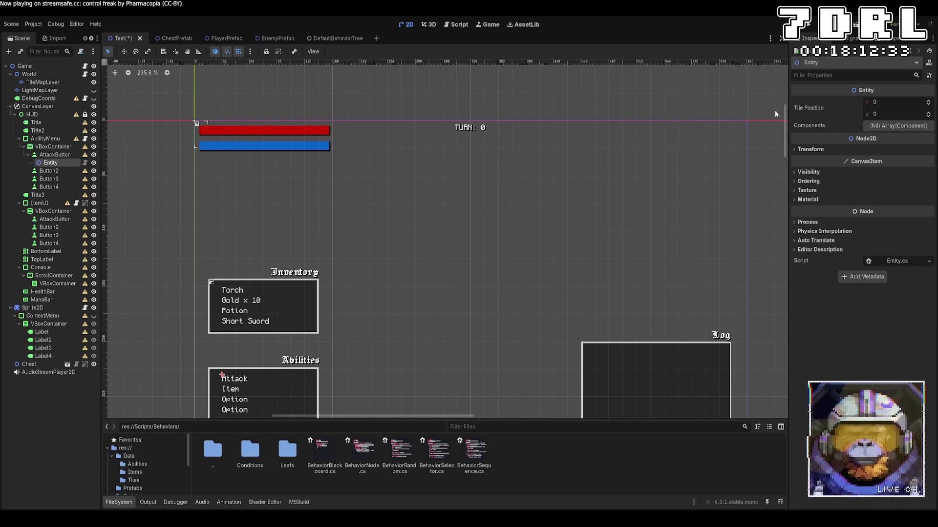
pyautogui.click(896, 130)
pyautogui.click(862, 151)
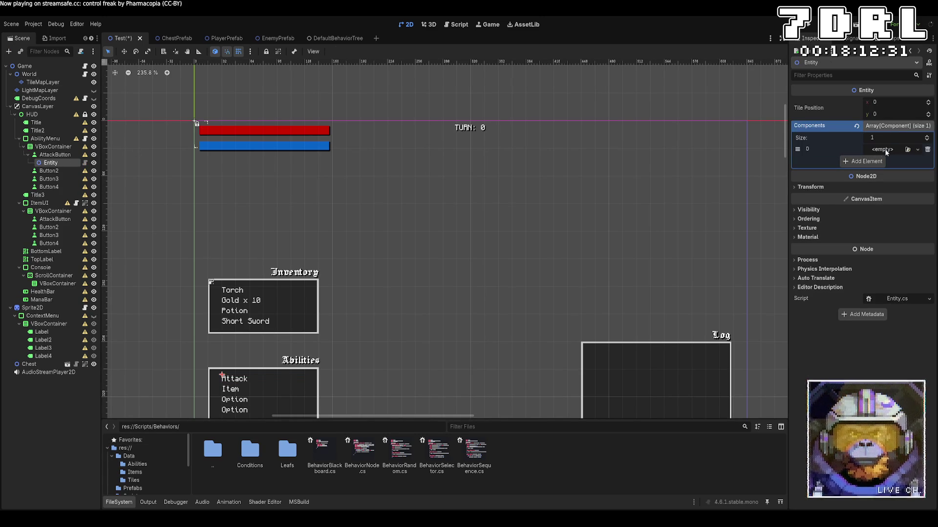
pyautogui.click(918, 149)
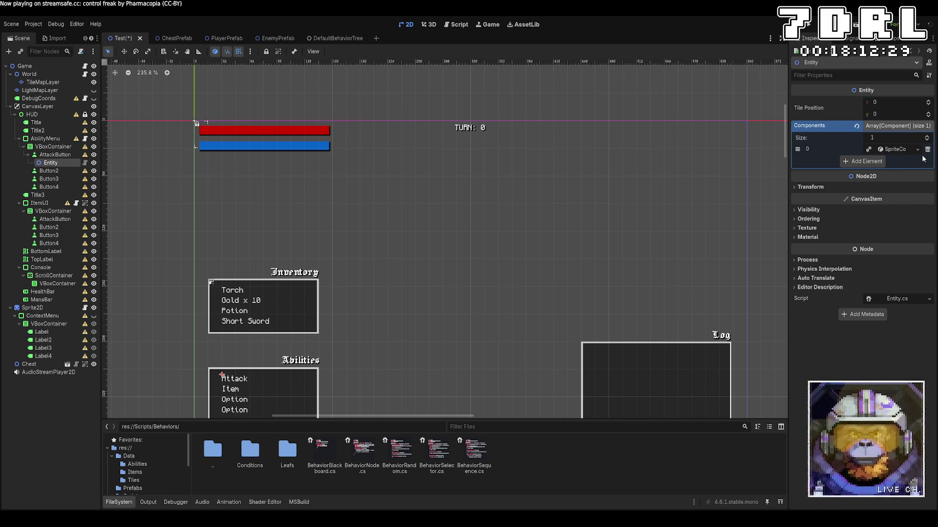
pyautogui.click(898, 161)
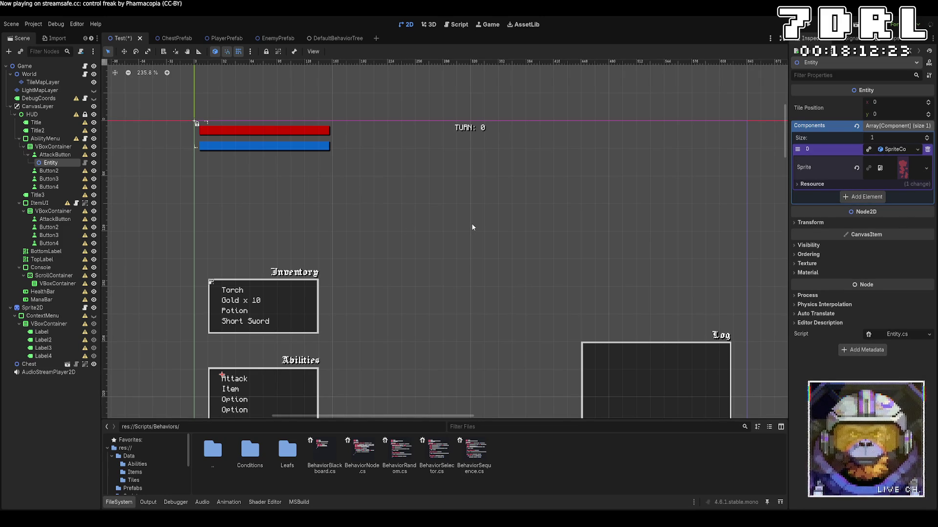
pyautogui.hotkey('ctrl', 's')
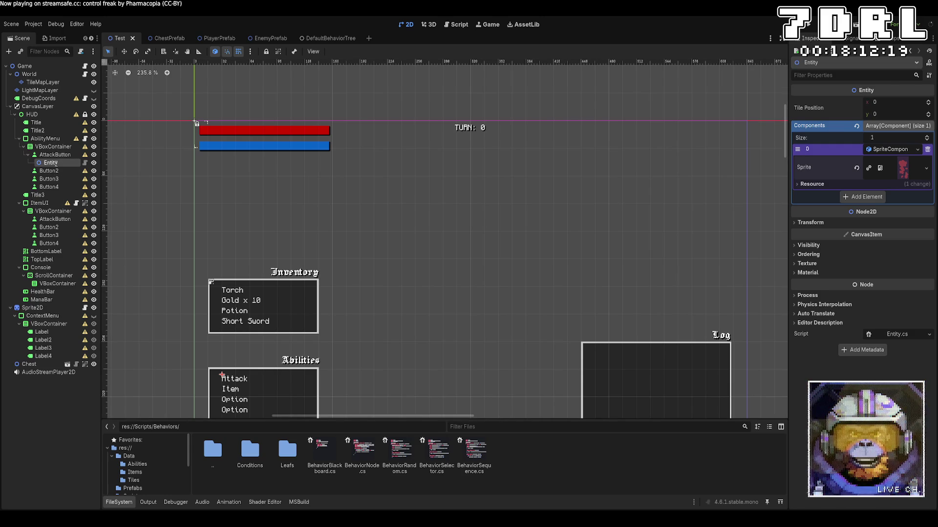
# Rename the entity to BloodPrefab, then undo to remove it from the Test scene
pyautogui.write('BloodPrefab')
pyautogui.press('Return')
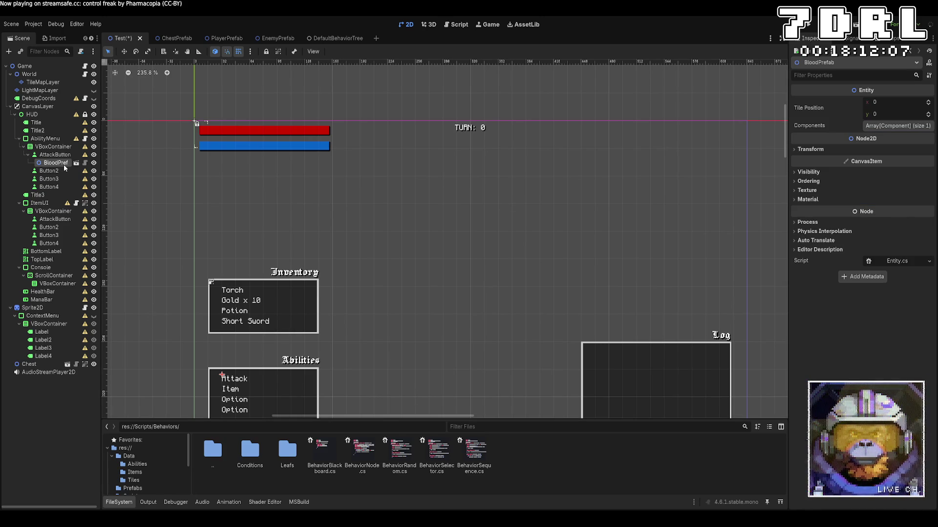
pyautogui.hotkey('ctrl', 'z')
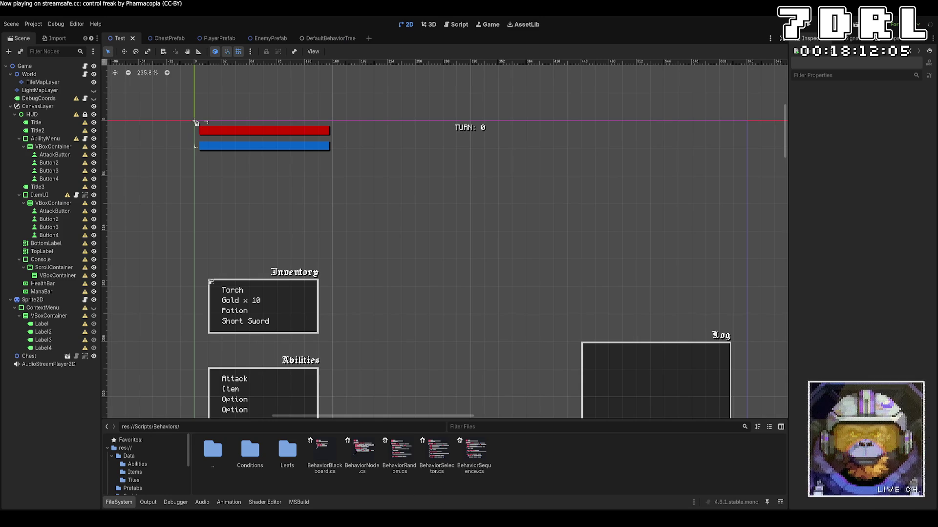
# In HealthComponent.cs, declare BloodPrefab as GD.Load<PackedScene>("res://Prefabs/BloodPrefab.tscn") below DeathSound and save
pyautogui.hotkey('alt', 'Tab')
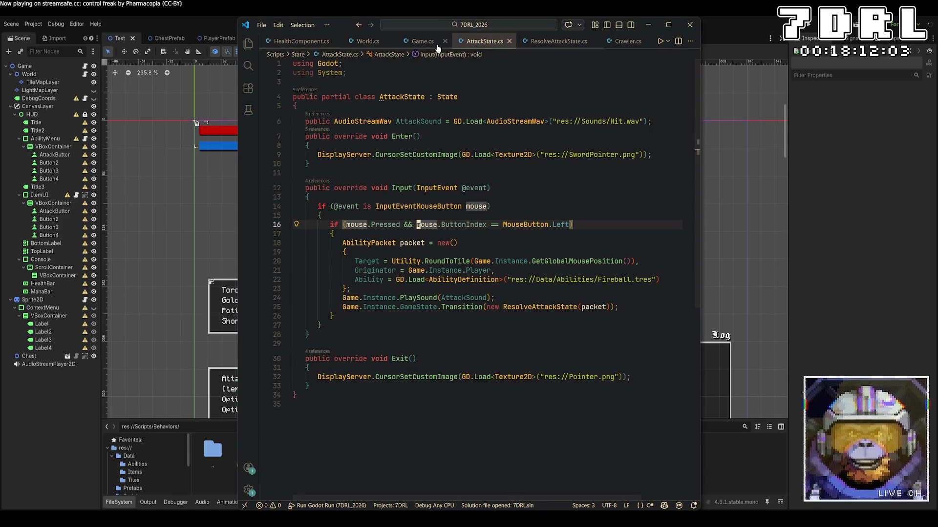
pyautogui.click(313, 41)
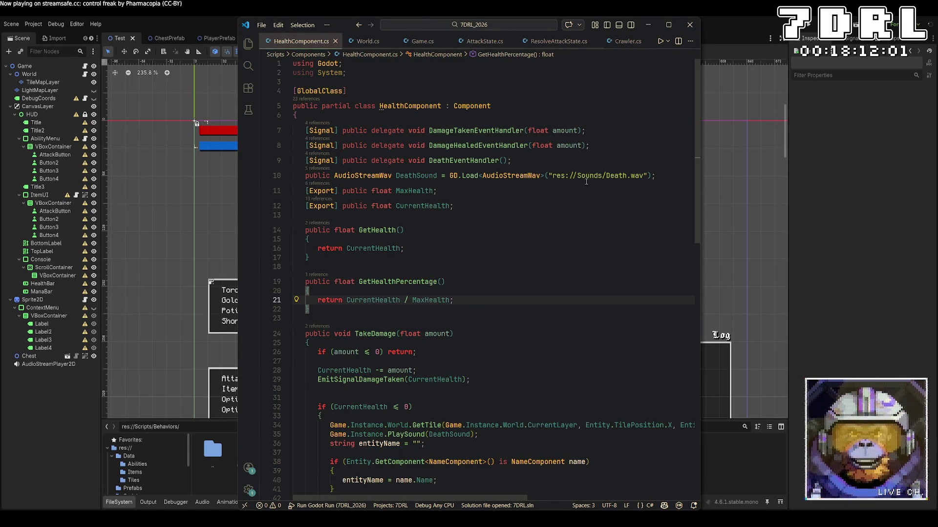
pyautogui.click(664, 177)
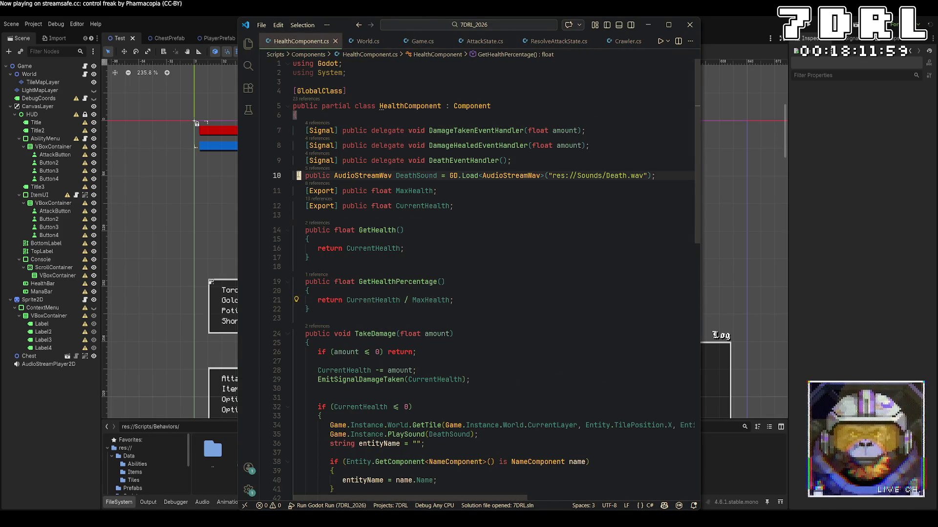
pyautogui.press('Return')
pyautogui.write('public ')
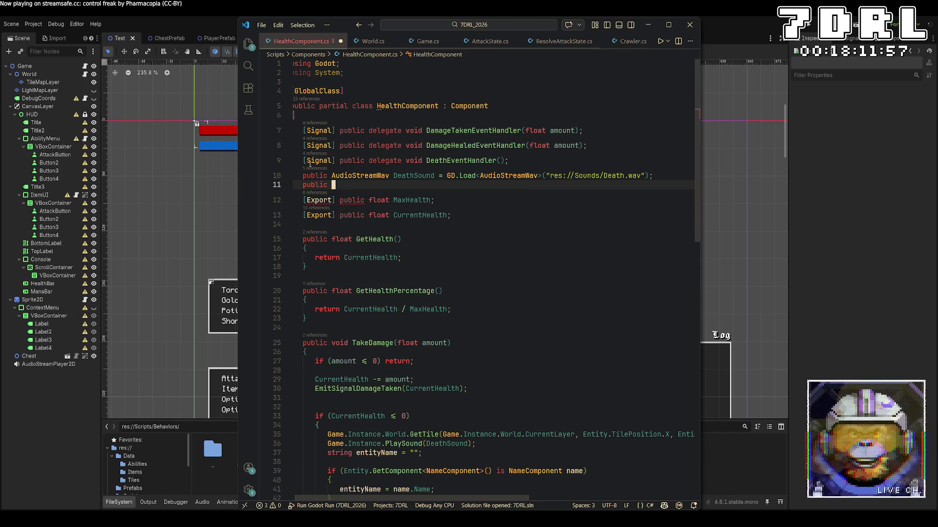
pyautogui.write('E')
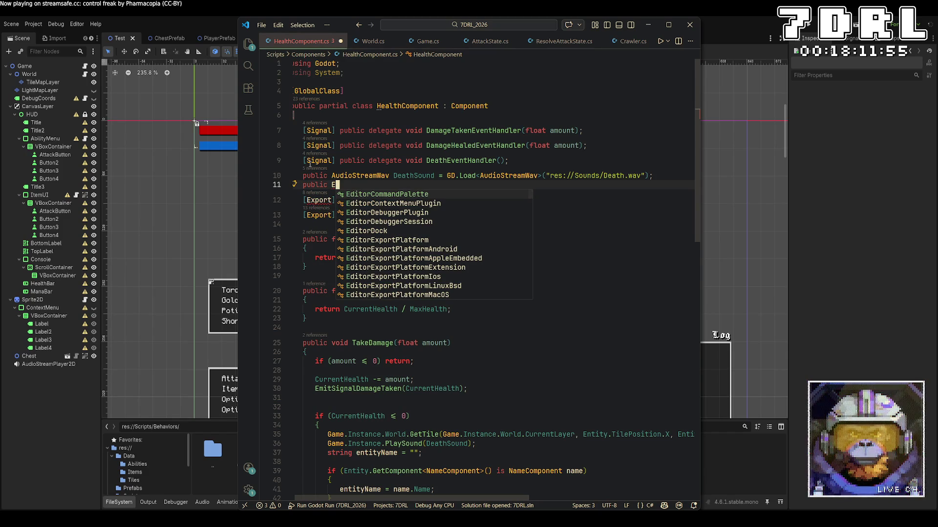
pyautogui.press('BackSpace')
pyautogui.write('PackedScene ')
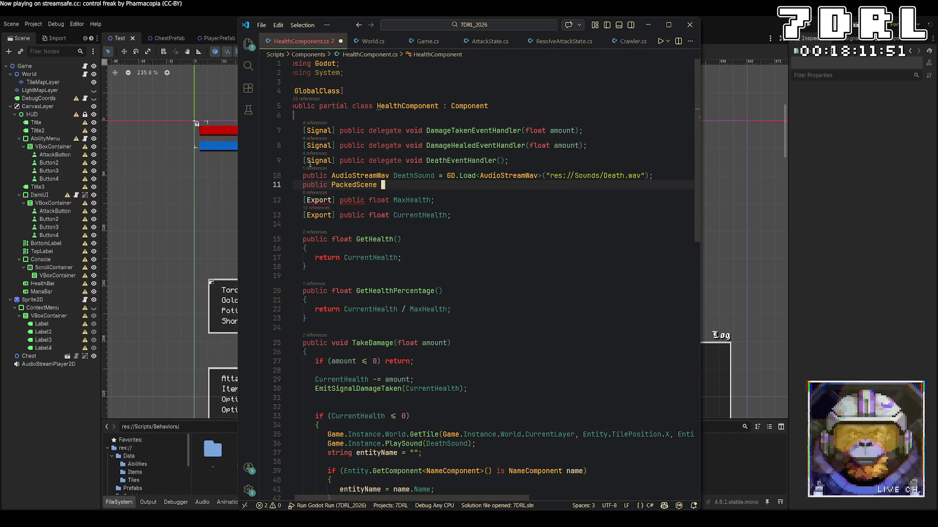
pyautogui.write('BloodPrefab = ')
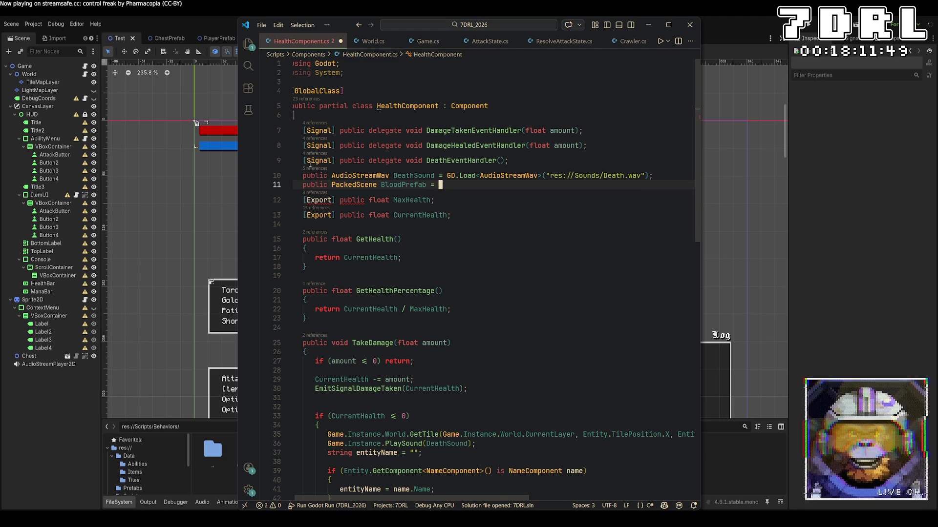
pyautogui.write('GD.Load<P')
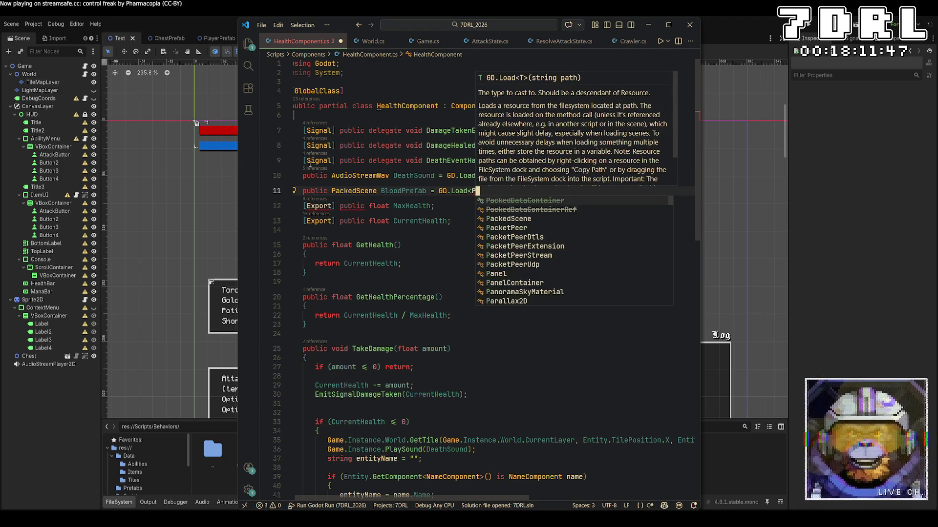
pyautogui.write('ackedScene>("')
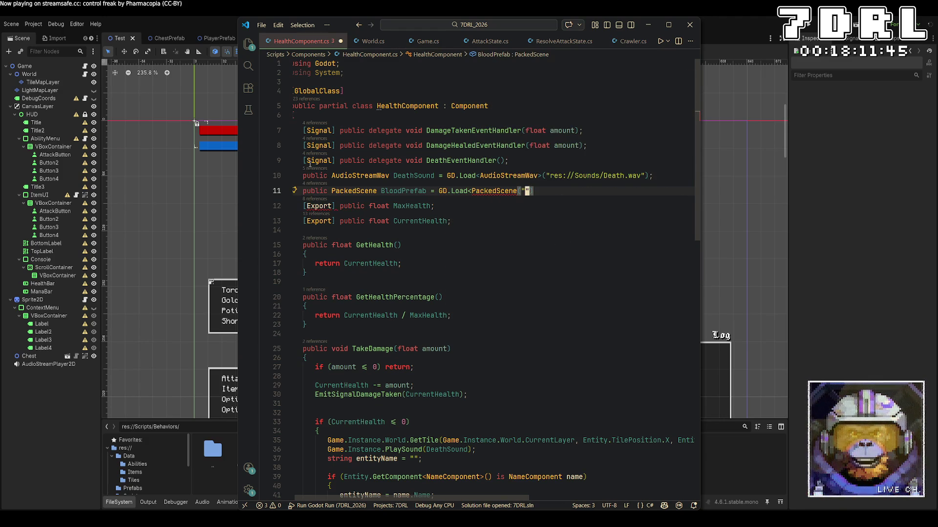
pyautogui.write('res://Pref')
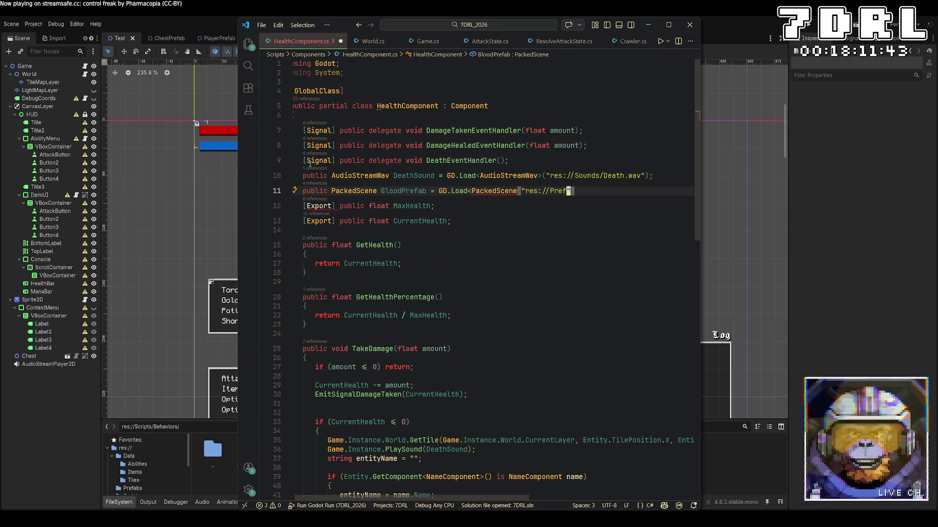
pyautogui.write('abs/')
pyautogui.write('BloodPrefab.')
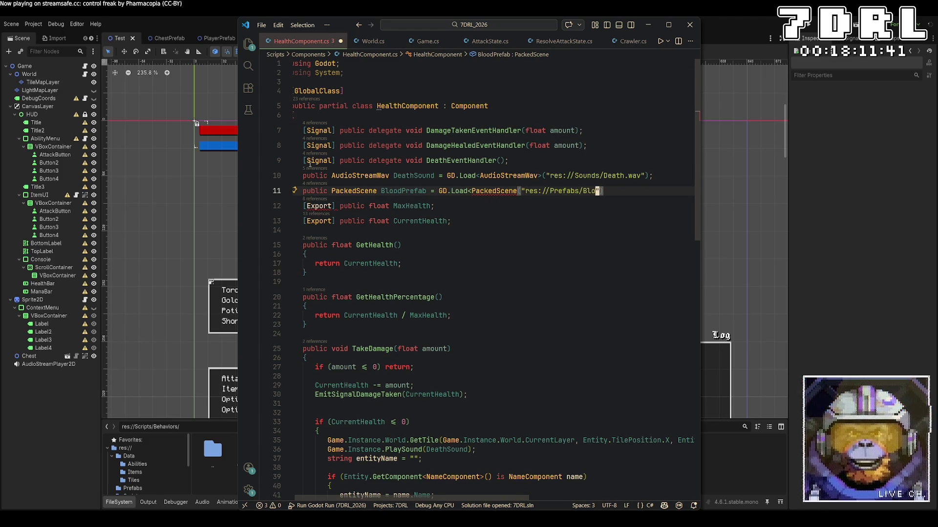
pyautogui.write('tscn");')
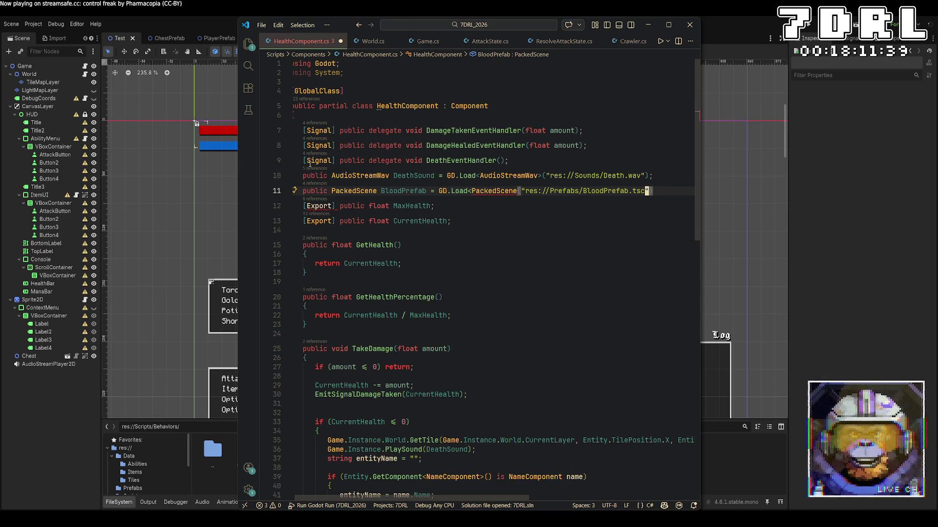
pyautogui.hotkey('ctrl', 's')
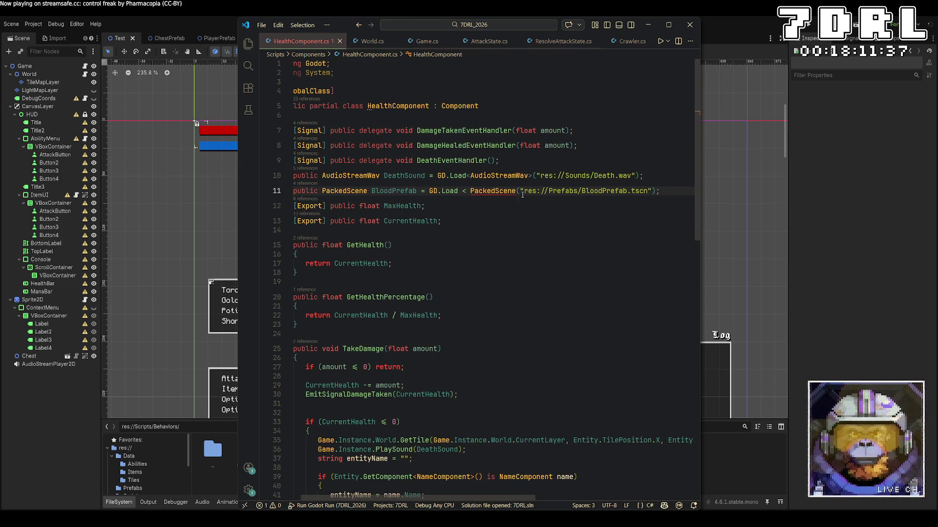
# Fix the PackedScene generic bracket on line 11 and save again
pyautogui.click(514, 190)
pyautogui.write('>')
pyautogui.hotkey('ctrl', 's')
# Below the death log line, begin a Game.Instance.World.AddChild(BloodPrefab call
pyautogui.scroll(-10, 513, 187)
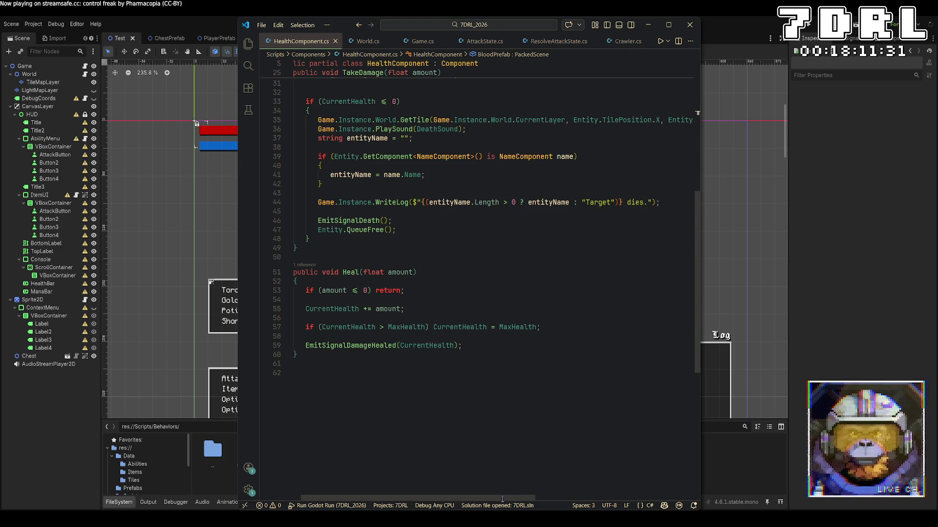
pyautogui.scroll(3, 506, 447)
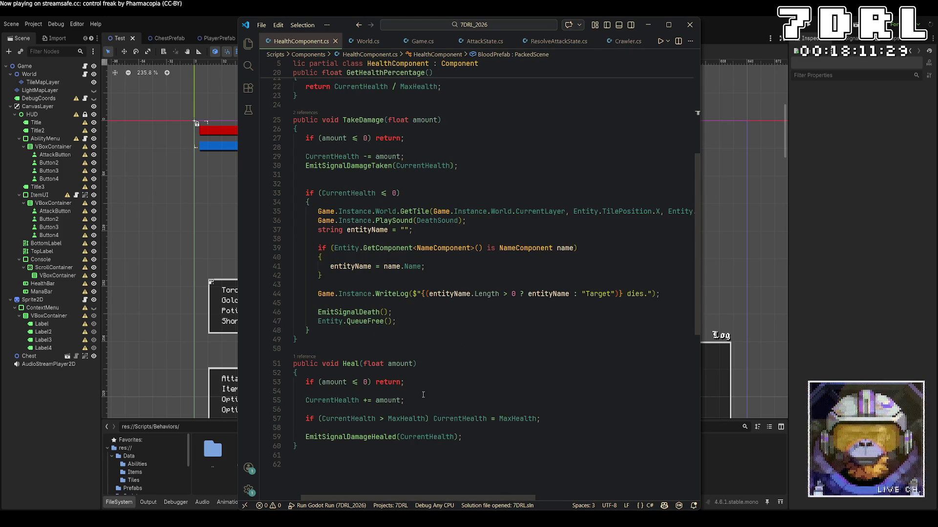
pyautogui.click(295, 303)
pyautogui.press('Return')
pyautogui.press('Return')
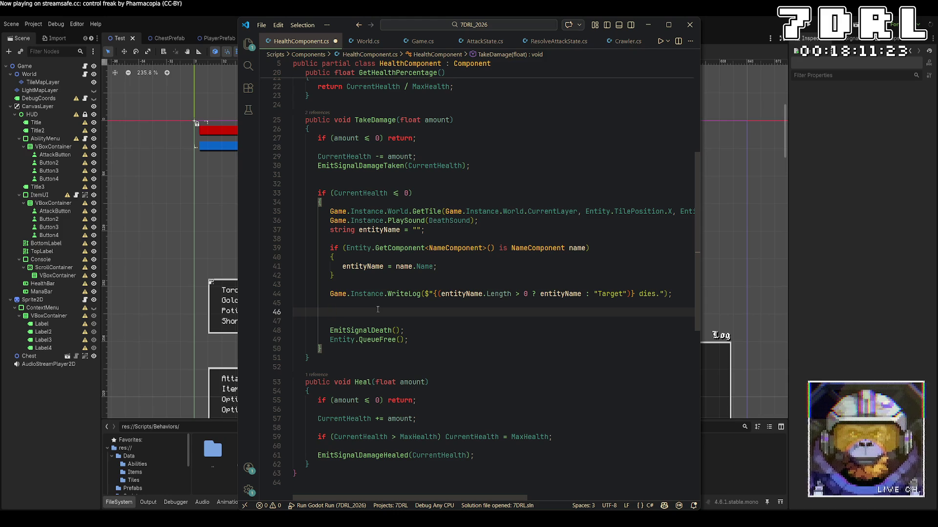
pyautogui.write('Game.I')
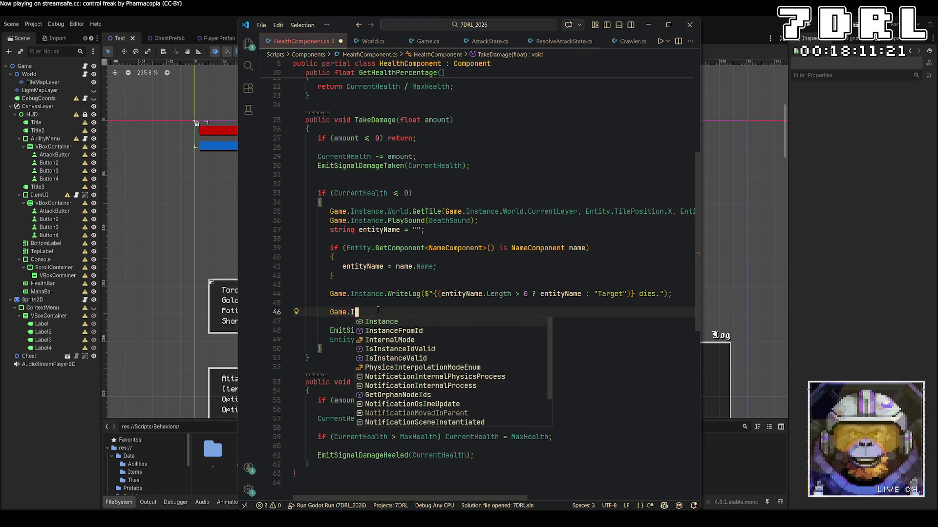
pyautogui.write('nstance.World.Add')
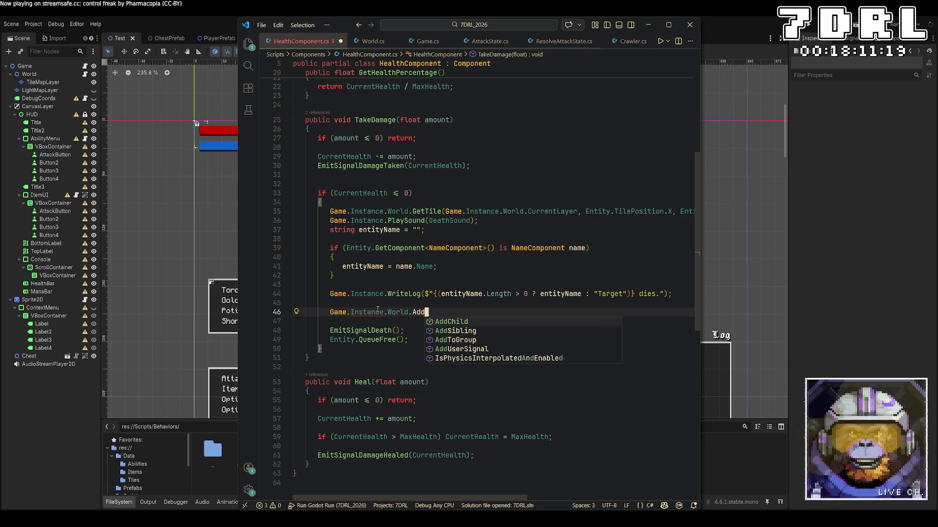
pyautogui.press('Tab')
pyautogui.write('(Bl')
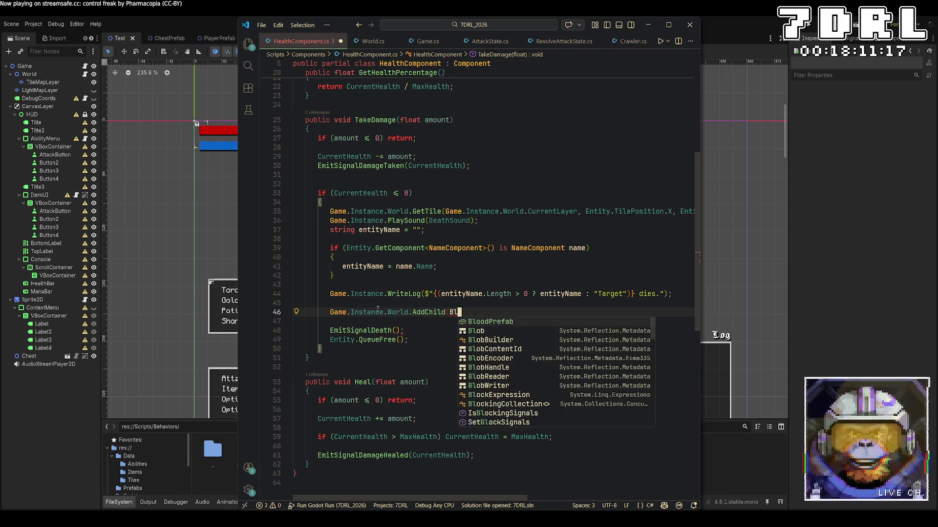
pyautogui.press('Tab')
# Finish the call as BloodPrefab.Instantiate<Entity>()); then save and launch the game
pyautogui.write('.insta')
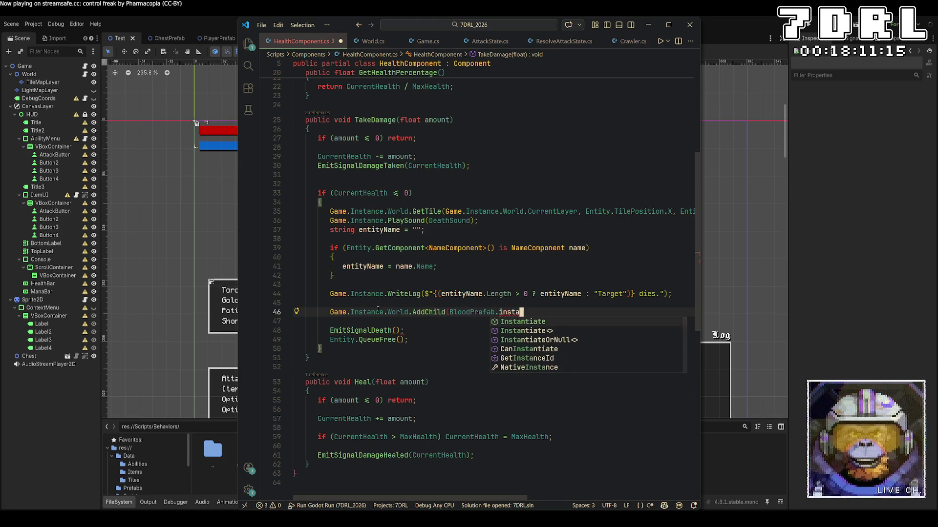
pyautogui.press('Tab')
pyautogui.write('<En')
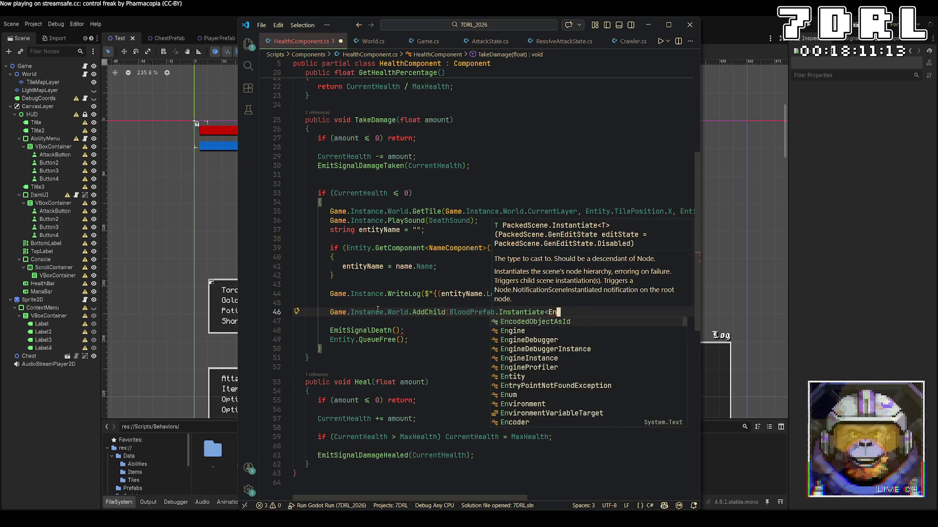
pyautogui.press('Tab')
pyautogui.write('>());')
pyautogui.hotkey('ctrl', 's')
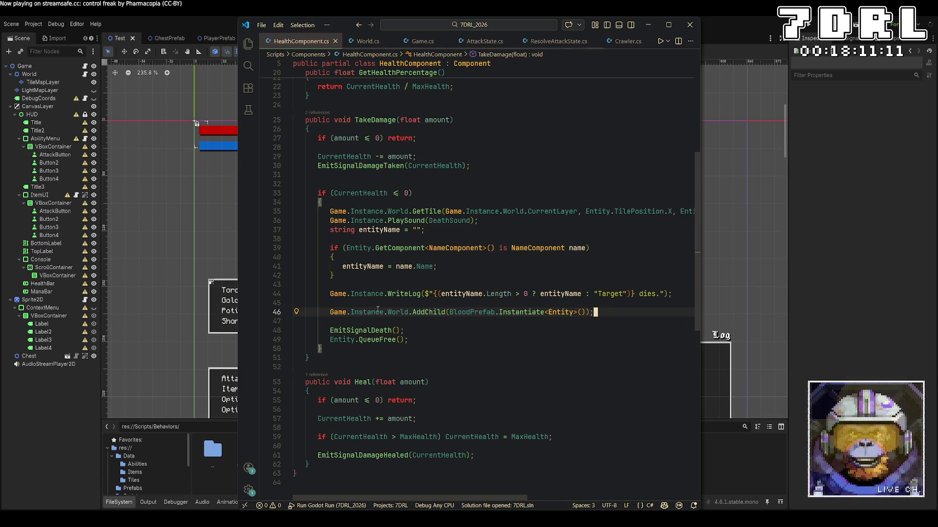
pyautogui.press('F5')
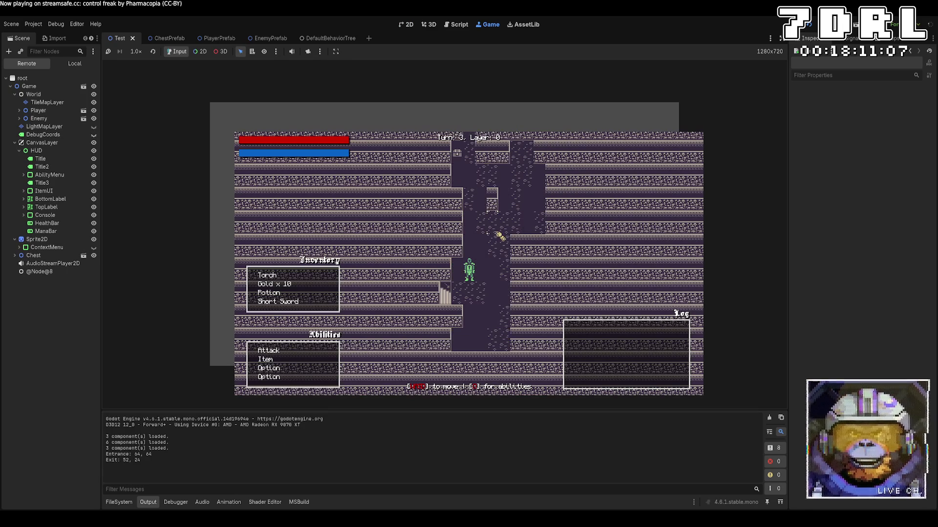
# Walk the player up the corridor to the Minotaur and attack it until it dies
pyautogui.press('w')
pyautogui.press('w')
pyautogui.press('w')
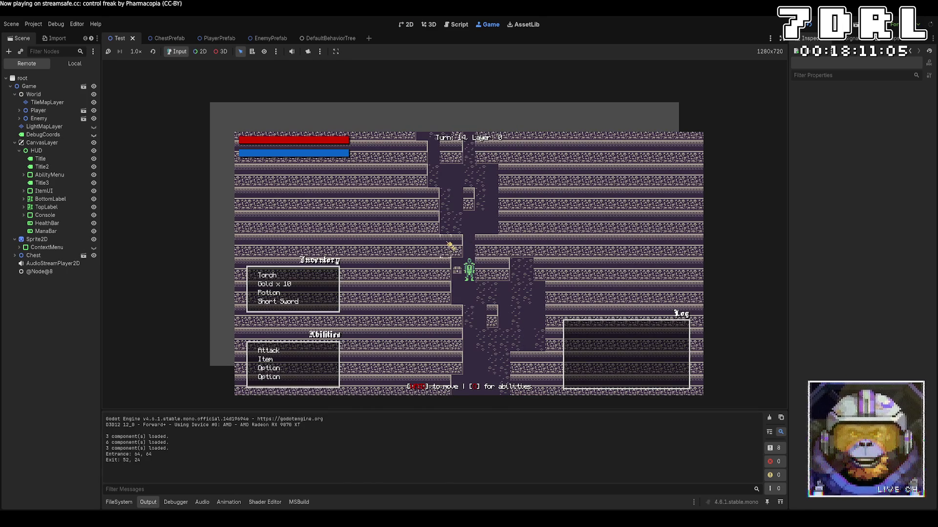
pyautogui.press('q')
pyautogui.press('Return')
pyautogui.press('w')
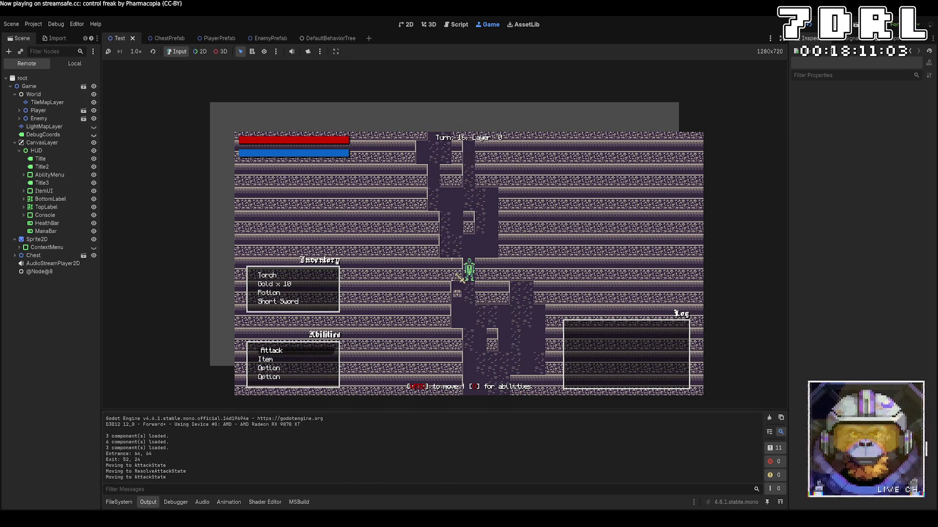
pyautogui.press('w')
pyautogui.press('w')
pyautogui.press('w')
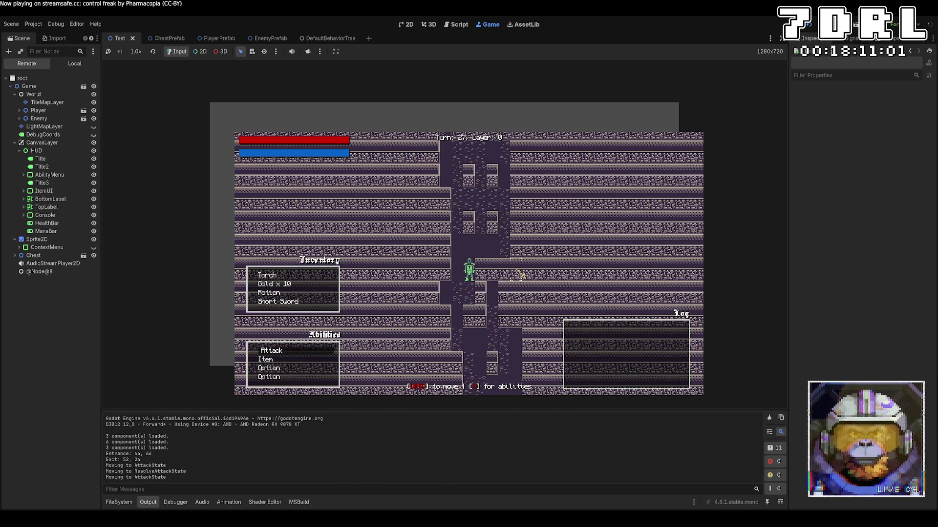
pyautogui.press('w')
pyautogui.press('w')
pyautogui.press('w')
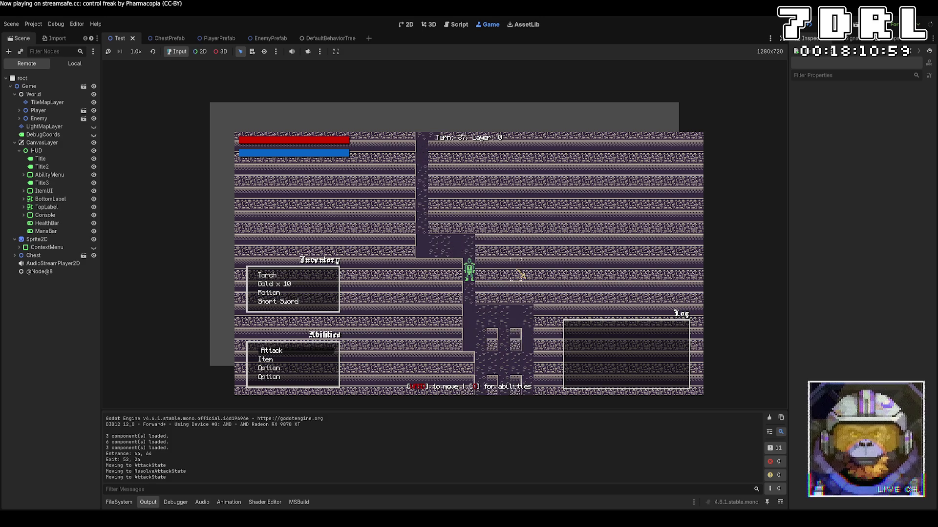
pyautogui.press('w')
pyautogui.press('w')
pyautogui.press('w')
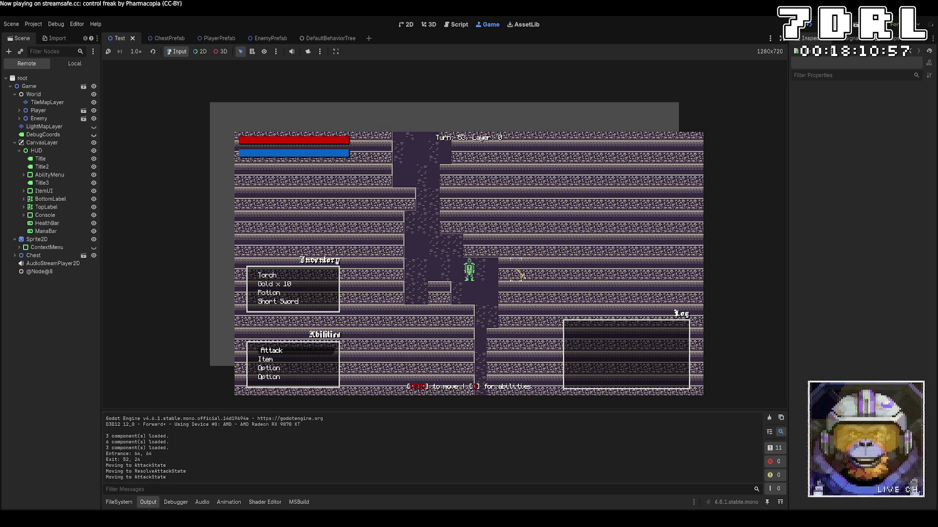
pyautogui.press('w')
pyautogui.press('w')
pyautogui.press('w')
pyautogui.press('a')
pyautogui.press('a')
pyautogui.press('w')
pyautogui.press('w')
pyautogui.press('w')
pyautogui.press('a')
pyautogui.press('a')
pyautogui.press('w')
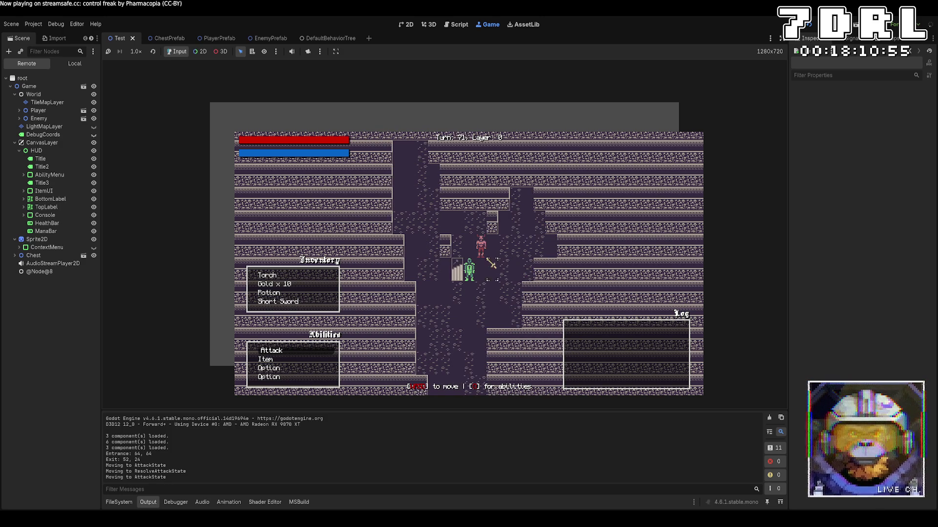
pyautogui.press('w')
pyautogui.press('w')
pyautogui.press('w')
pyautogui.press('w')
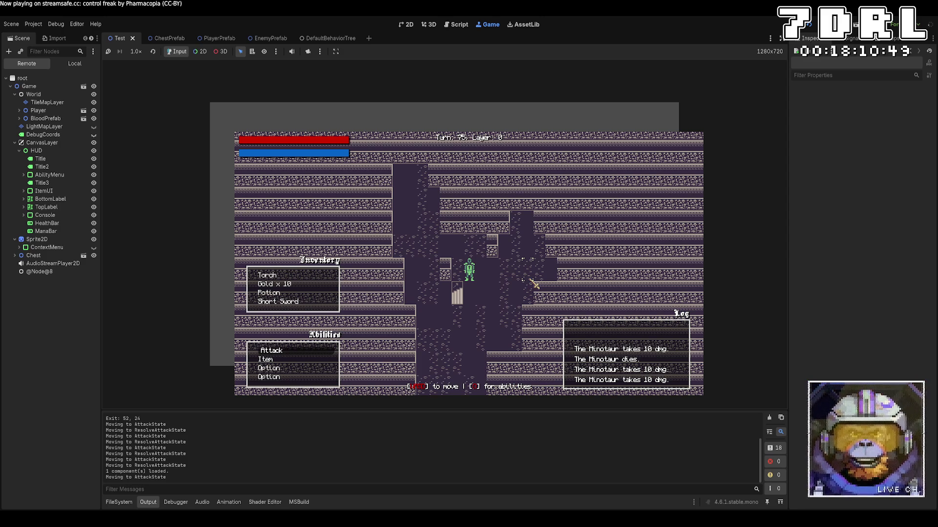
# Stop the game and store the instantiation in 'Entity blood = BloodPrefab.Instantiate<Entity>();', then save
pyautogui.press('F8')
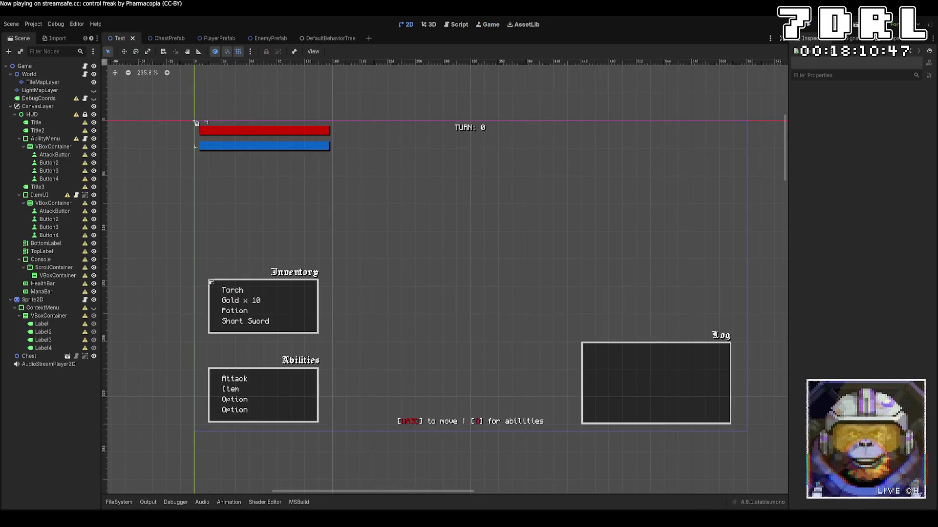
pyautogui.hotkey('alt', 'Tab')
pyautogui.moveTo(586, 313); pyautogui.dragTo(450, 313)
pyautogui.hotkey('ctrl', 'c')
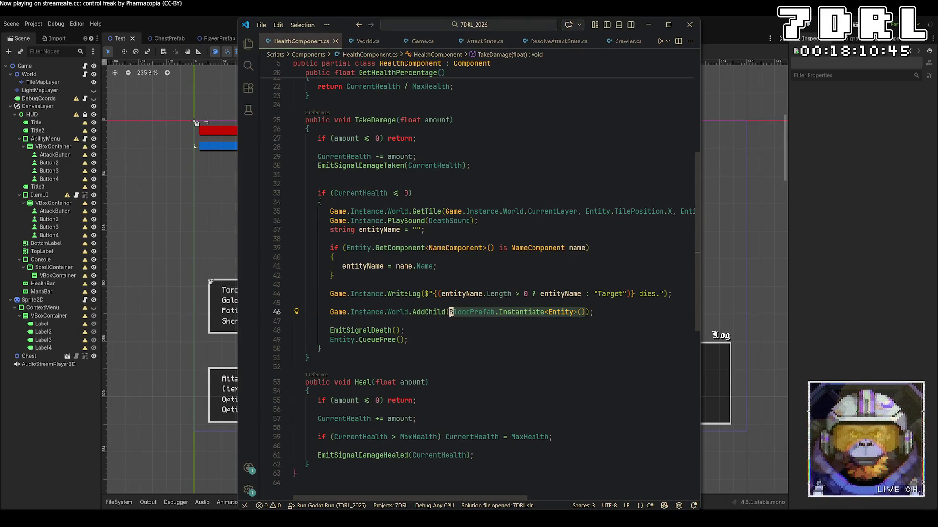
pyautogui.press('BackSpace')
pyautogui.click(467, 303)
pyautogui.press('Return')
pyautogui.write('Entity')
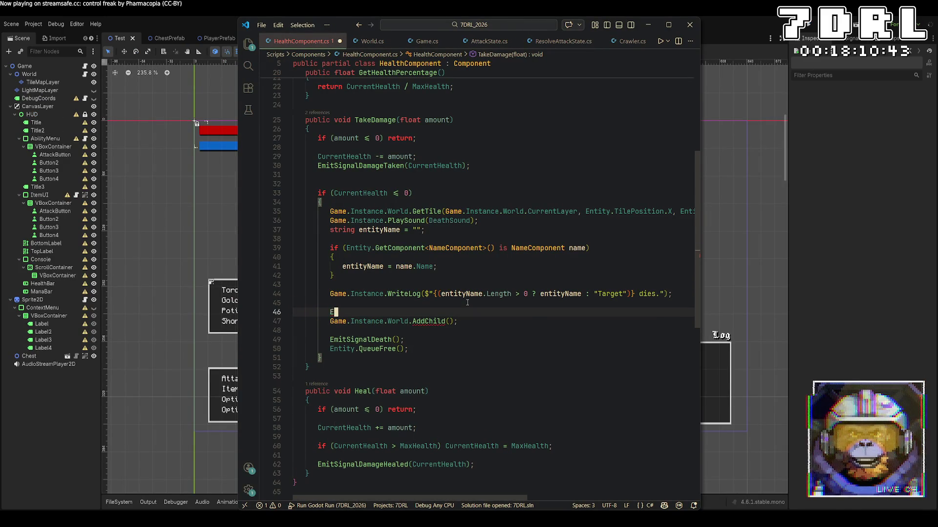
pyautogui.hotkey('ctrl', 'v')
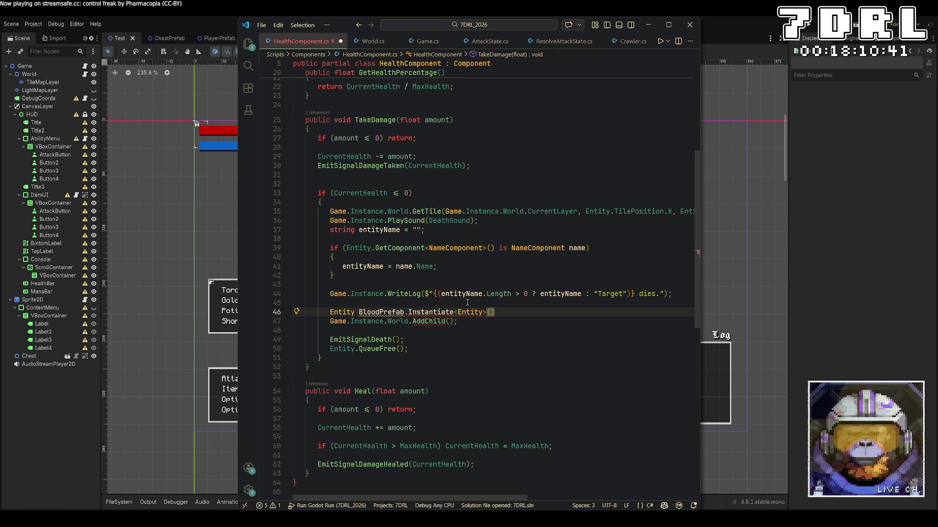
pyautogui.press('Home')
pyautogui.press('Right')
pyautogui.press('Right')
pyautogui.press('Right')
pyautogui.write('bloo')
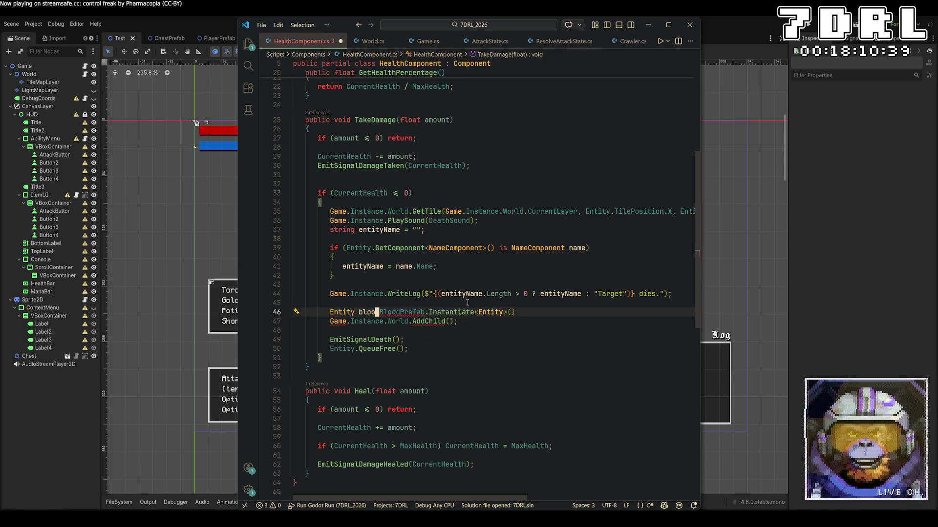
pyautogui.write('d=')
pyautogui.hotkey('ctrl', 's')
# Pass blood as the argument to World.AddChild
pyautogui.press('Down')
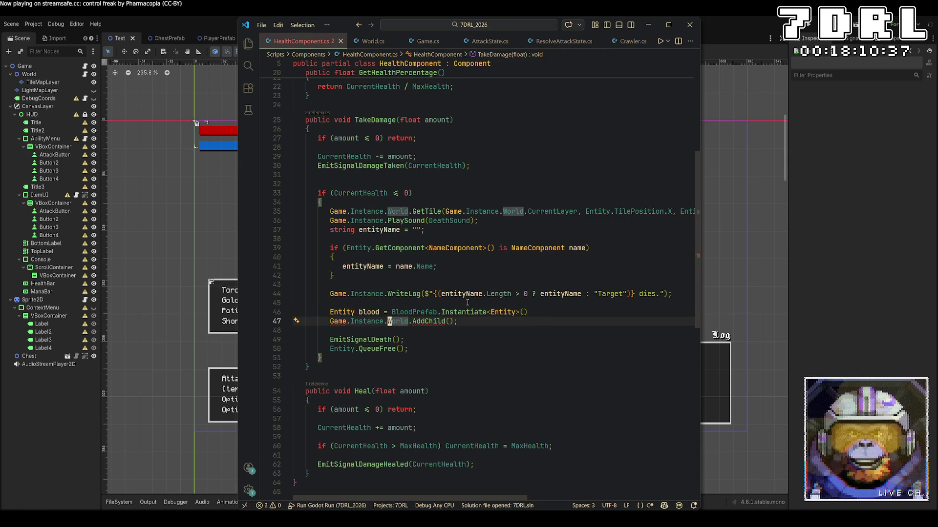
pyautogui.hotkey('ctrl', 'Right')
pyautogui.hotkey('ctrl', 'Right')
pyautogui.press('Right')
pyautogui.write('blood')
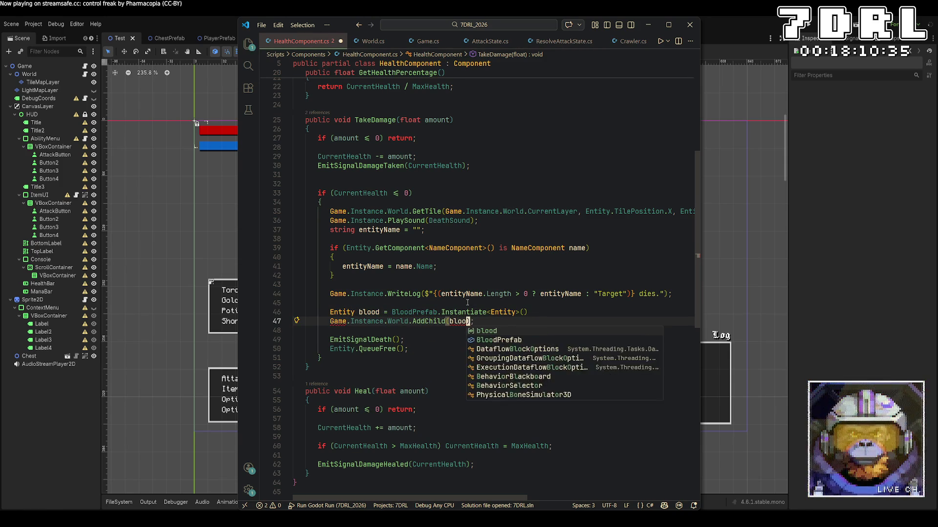
pyautogui.press('End')
pyautogui.press('Return')
# Add blood.SetPosition(Entity.GlobalPosition); below AddChild and save the script
pyautogui.write('blood =')
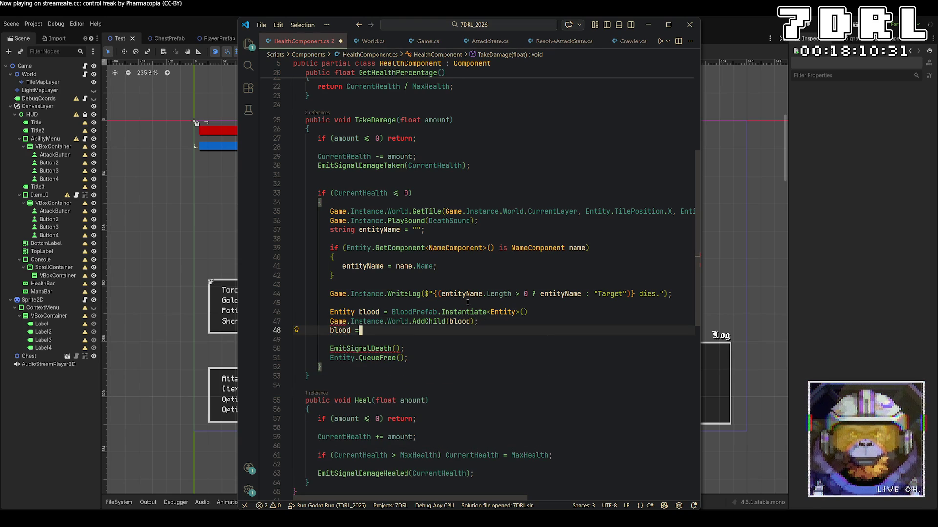
pyautogui.write(' In')
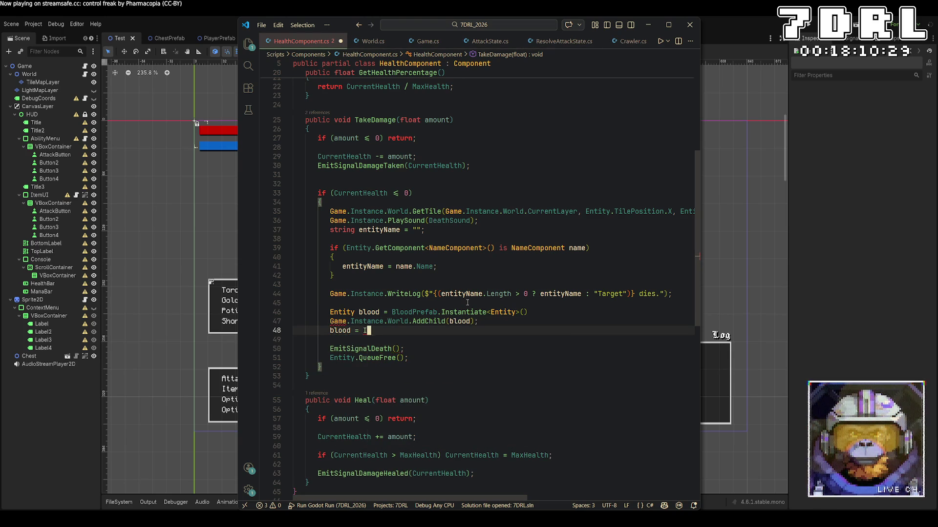
pyautogui.press('BackSpace')
pyautogui.press('BackSpace')
pyautogui.press('BackSpace')
pyautogui.write('.setpos')
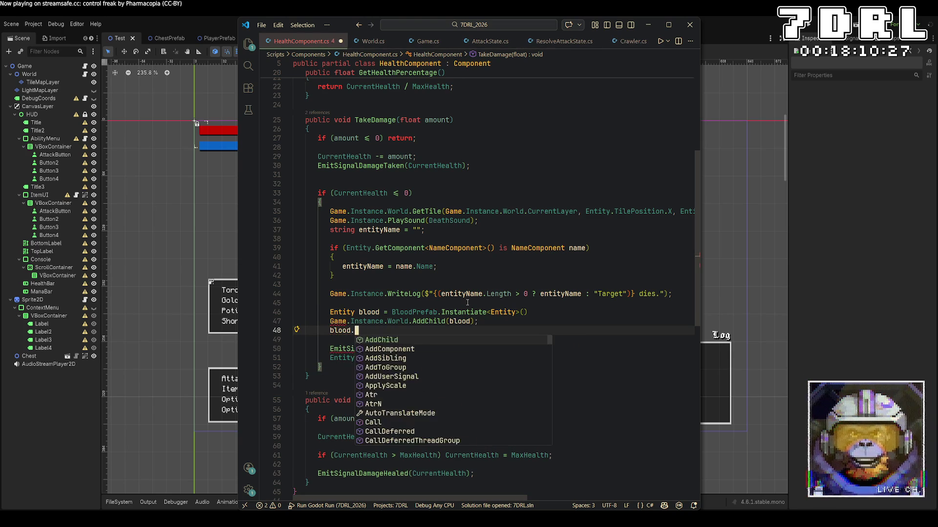
pyautogui.press('Tab')
pyautogui.write('(')
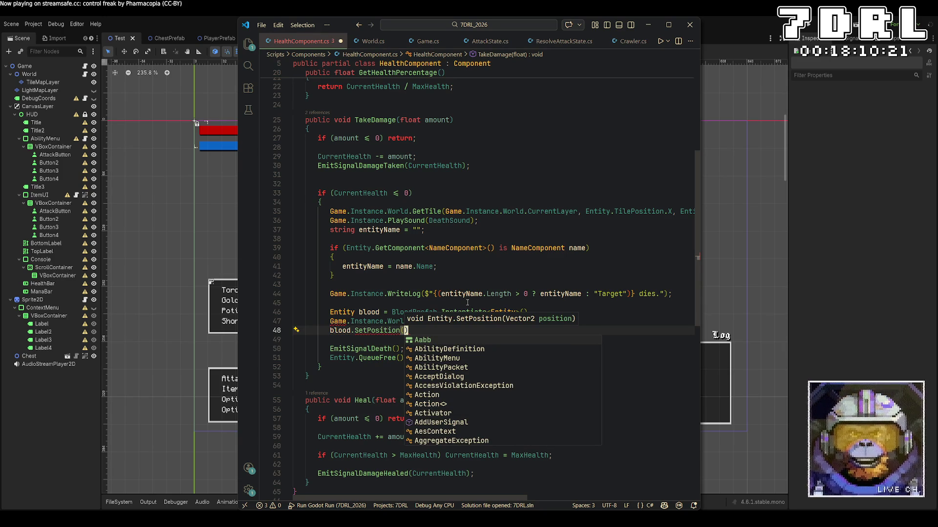
pyautogui.write('Entity.')
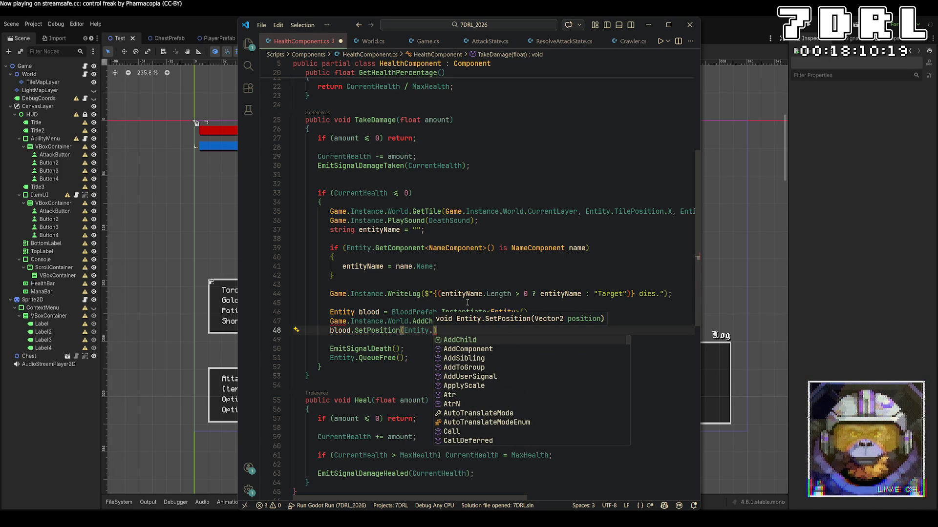
pyautogui.write('G')
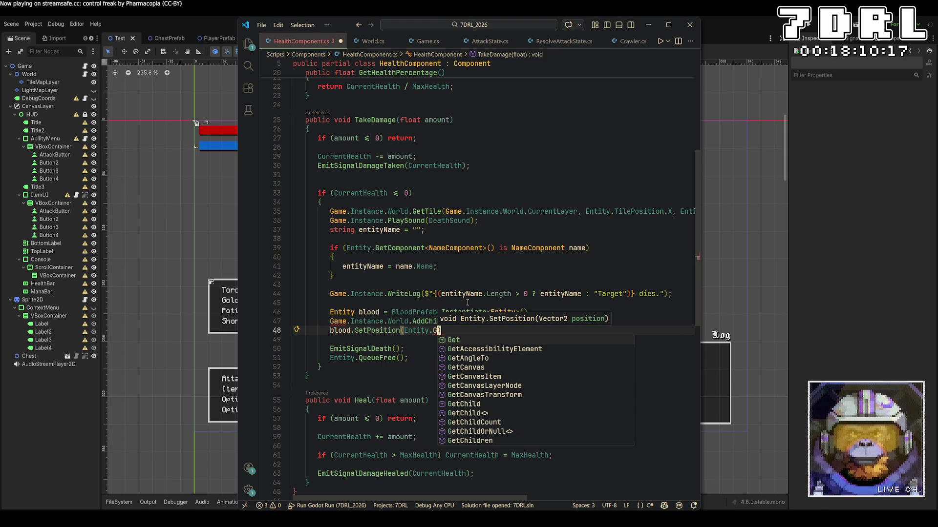
pyautogui.write('lobal')
pyautogui.press('Tab')
pyautogui.write(');')
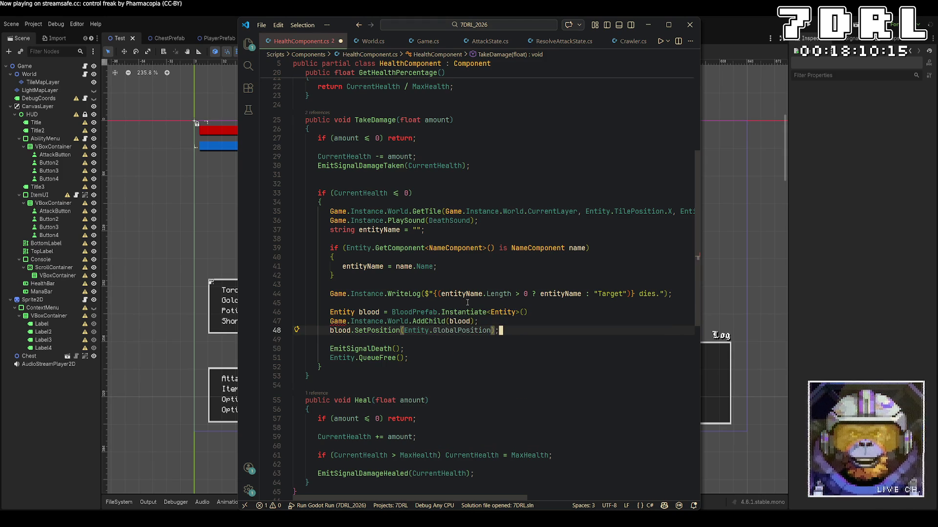
pyautogui.hotkey('ctrl', 's')
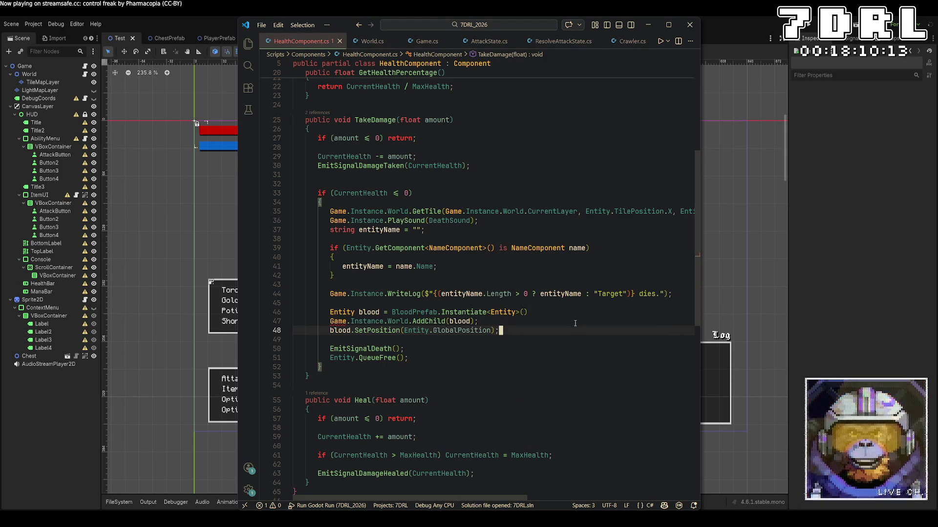
pyautogui.click(562, 312)
# Add the missing semicolon, rerun the game, and walk the player down toward layer 1
pyautogui.write(';')
pyautogui.click(807, 27)
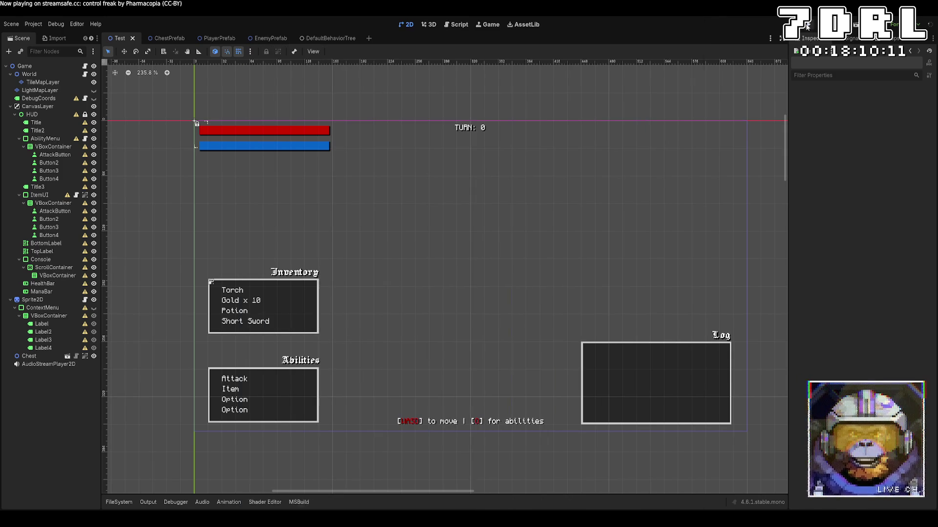
pyautogui.click(807, 27)
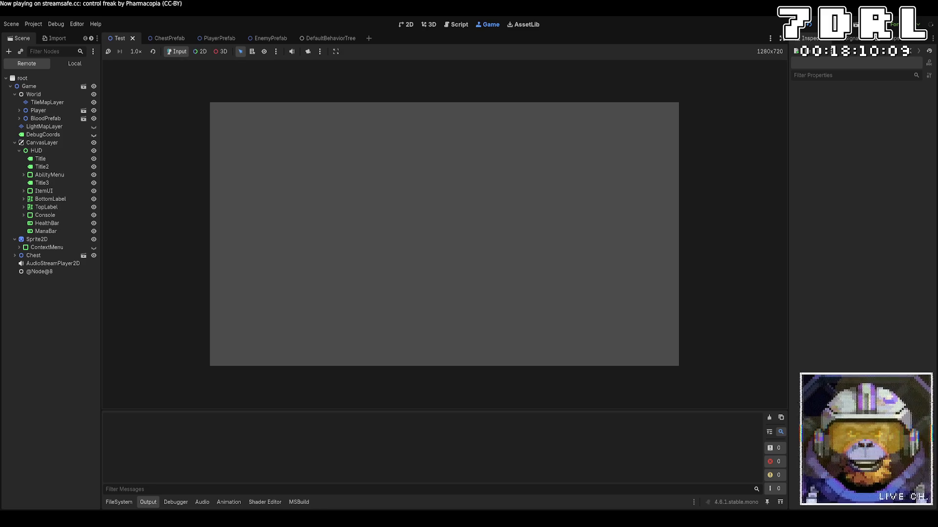
pyautogui.press('s')
pyautogui.press('s')
pyautogui.press('s')
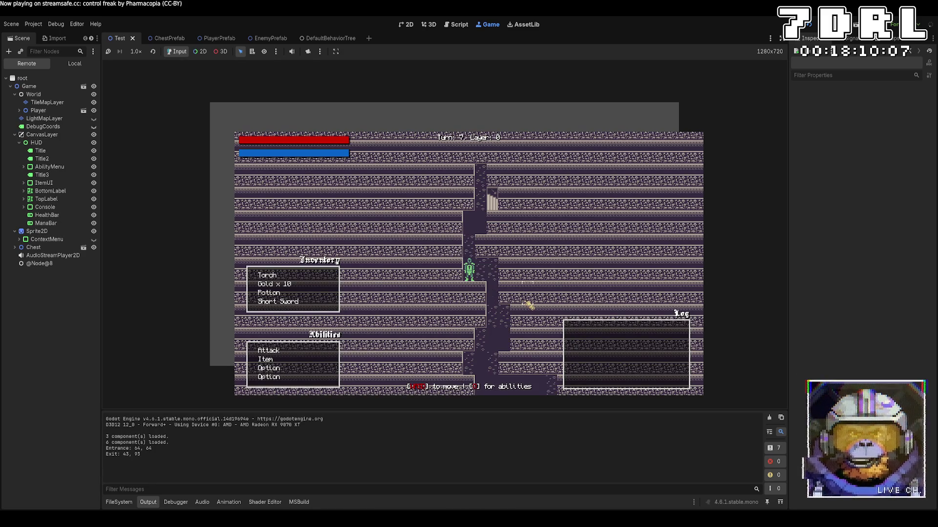
pyautogui.press('d')
pyautogui.press('s')
pyautogui.press('s')
pyautogui.press('s')
pyautogui.press('s')
pyautogui.press('s')
pyautogui.press('s')
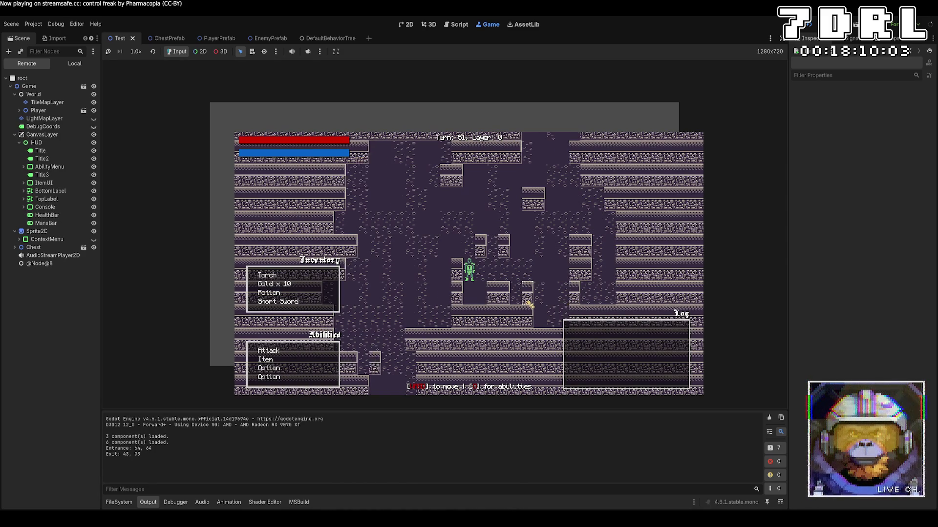
# Walk the player through the dungeon down to layer 1 beside a Minotaur
pyautogui.press('a')
pyautogui.press('a')
pyautogui.press('a')
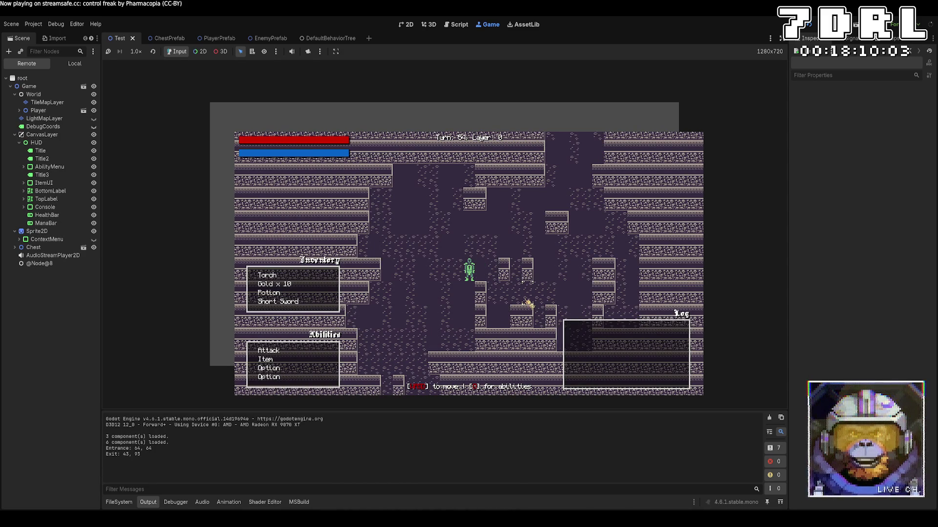
pyautogui.press('s')
pyautogui.press('s')
pyautogui.press('s')
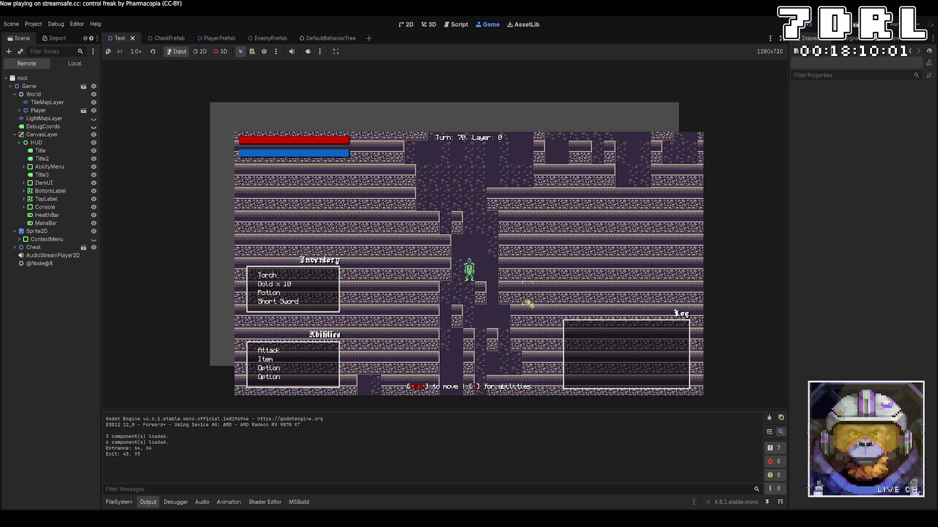
pyautogui.press('a')
pyautogui.press('a')
pyautogui.press('a')
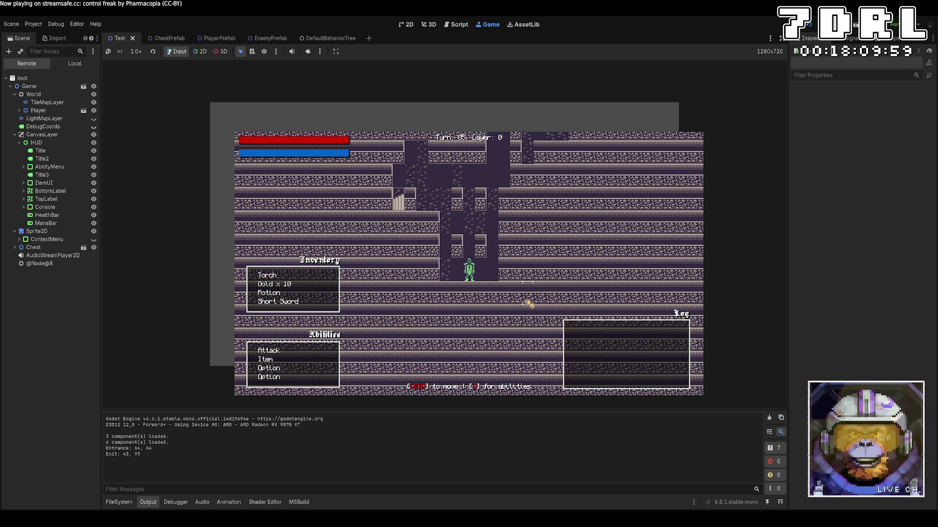
pyautogui.press('w')
pyautogui.press('w')
pyautogui.press('w')
pyautogui.press('a')
pyautogui.press('a')
pyautogui.press('s')
pyautogui.press('s')
pyautogui.press('s')
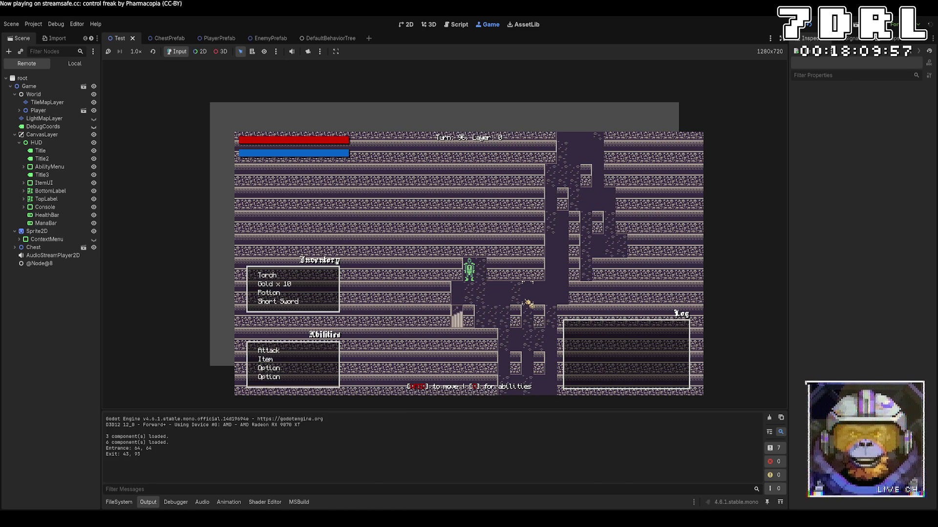
pyautogui.press('s')
pyautogui.press('d')
pyautogui.press('w')
pyautogui.press('w')
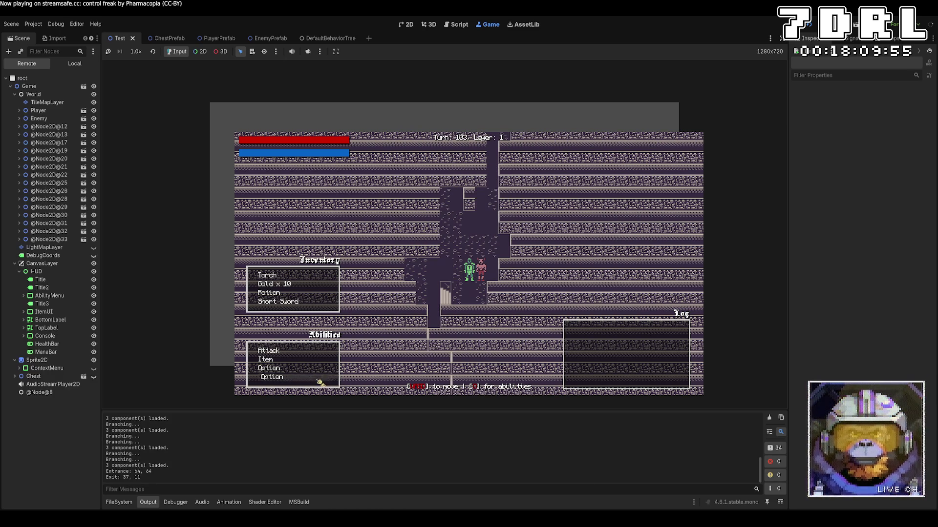
# Use the Attack ability to kill the adjacent Minotaur, then walk away from its blood
pyautogui.click(271, 351)
pyautogui.press('d')
pyautogui.press('d')
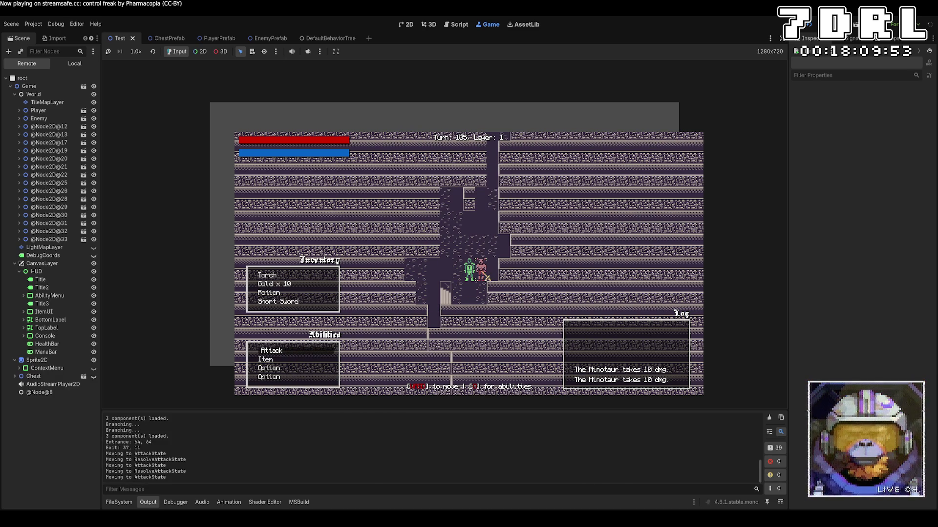
pyautogui.press('d')
pyautogui.press('w')
pyautogui.press('d')
pyautogui.press('w')
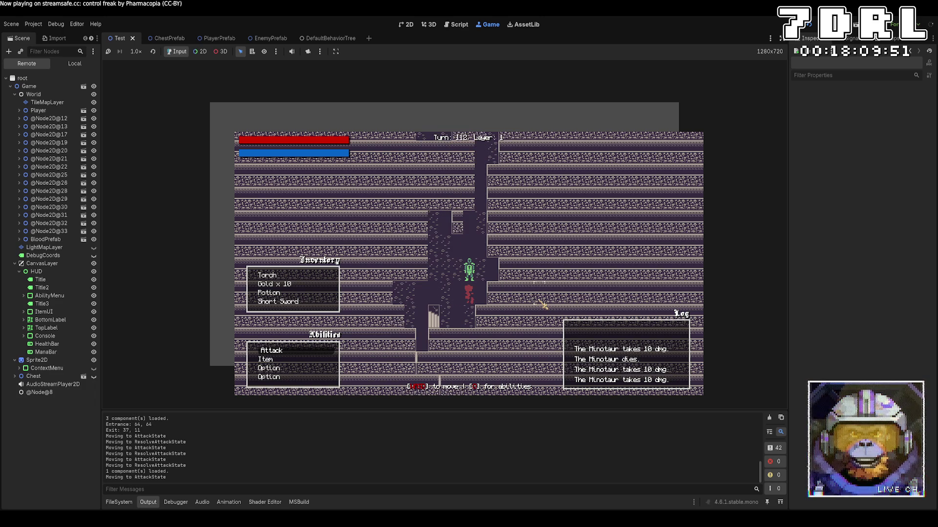
pyautogui.press('w')
# Walk the player up through the corridors until next to another Minotaur
pyautogui.press('w')
pyautogui.press('w')
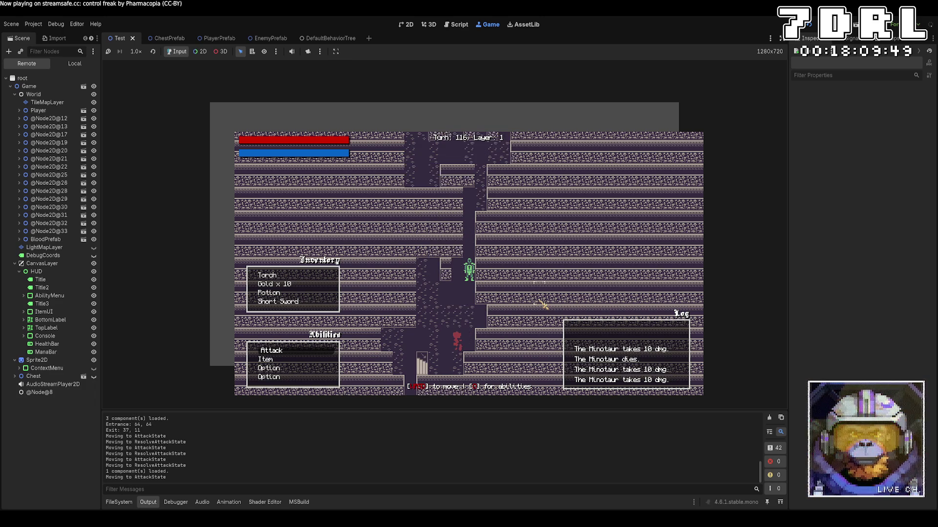
pyautogui.press('w')
pyautogui.press('d')
pyautogui.press('w')
pyautogui.press('w')
pyautogui.press('w')
pyautogui.press('w')
pyautogui.press('w')
pyautogui.press('a')
pyautogui.press('a')
pyautogui.press('a')
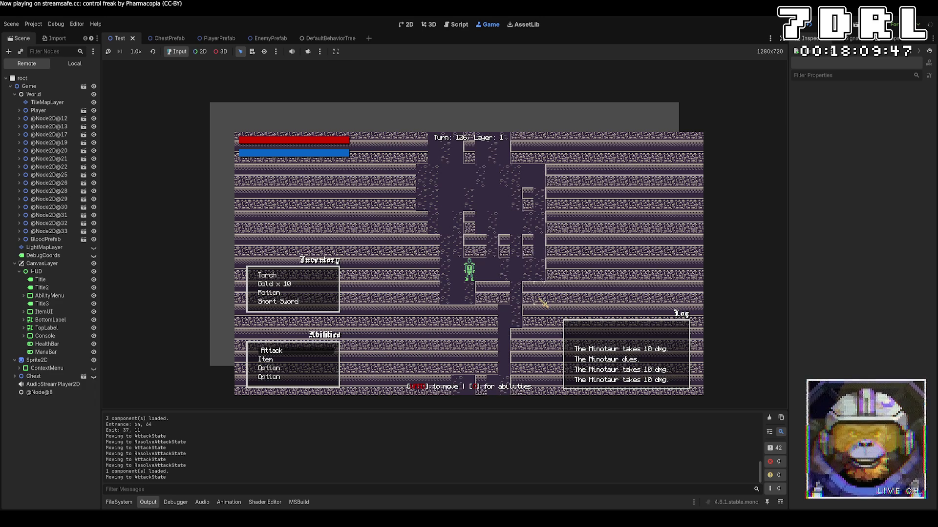
pyautogui.press('w')
pyautogui.press('w')
pyautogui.press('w')
pyautogui.press('a')
pyautogui.press('a')
pyautogui.press('a')
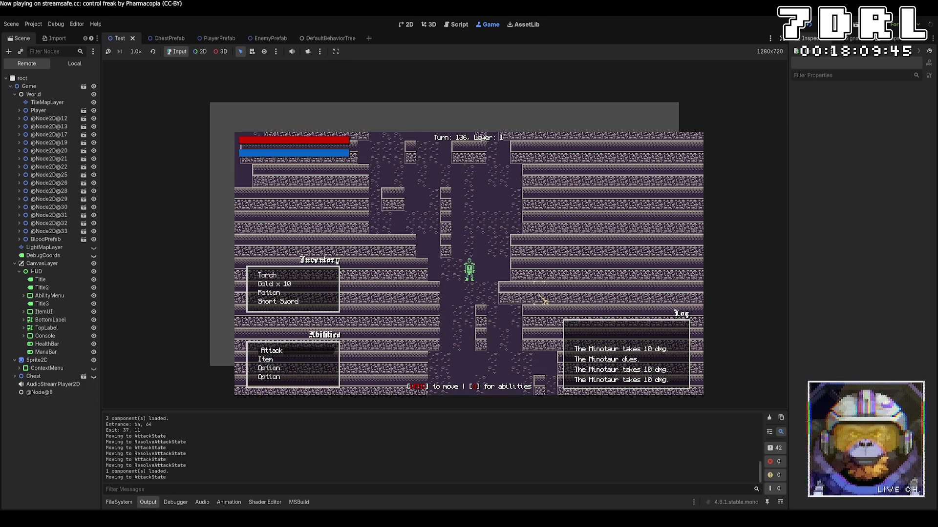
pyautogui.press('w')
pyautogui.press('w')
pyautogui.press('w')
pyautogui.press('w')
pyautogui.press('w')
pyautogui.press('w')
pyautogui.press('w')
pyautogui.press('w')
pyautogui.press('d')
pyautogui.press('d')
pyautogui.press('d')
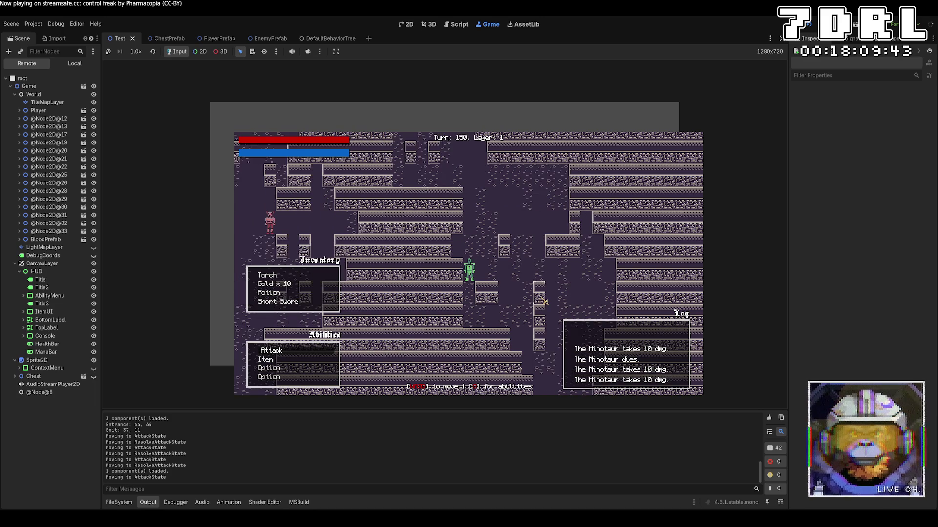
pyautogui.press('d')
pyautogui.press('d')
pyautogui.press('d')
pyautogui.press('w')
pyautogui.press('d')
pyautogui.press('d')
pyautogui.press('w')
pyautogui.press('w')
pyautogui.press('w')
pyautogui.press('a')
pyautogui.press('a')
pyautogui.press('a')
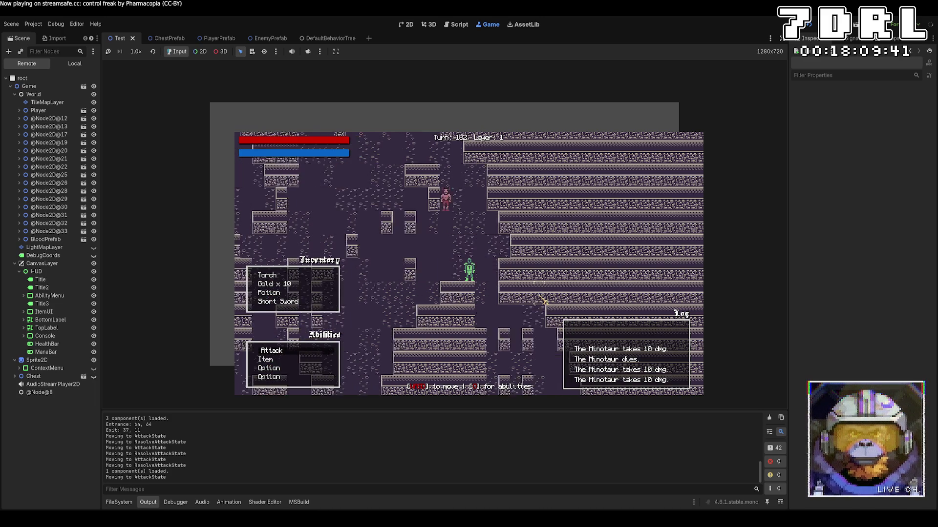
pyautogui.press('a')
pyautogui.press('a')
pyautogui.press('a')
pyautogui.press('w')
pyautogui.press('w')
pyautogui.press('w')
pyautogui.press('d')
pyautogui.press('d')
pyautogui.press('d')
pyautogui.press('s')
pyautogui.press('s')
pyautogui.press('s')
pyautogui.press('s')
# Kill that Minotaur so it leaves a blood splatter
pyautogui.press('w')
pyautogui.press('w')
pyautogui.press('a')
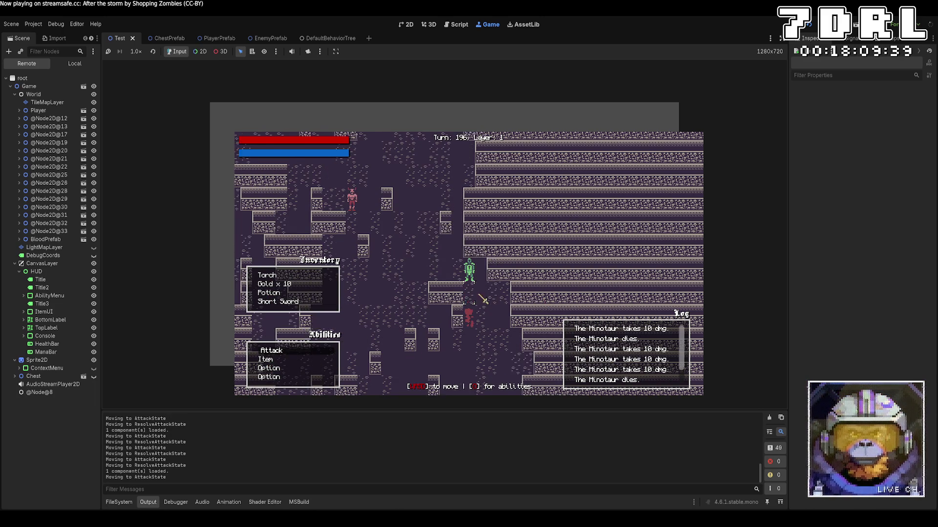
pyautogui.press('w')
pyautogui.press('a')
pyautogui.press('w')
pyautogui.press('a')
# Explore up and left, then walk the player back past the blood splatter
pyautogui.press('w')
pyautogui.press('w')
pyautogui.press('a')
pyautogui.press('w')
pyautogui.press('w')
pyautogui.press('a')
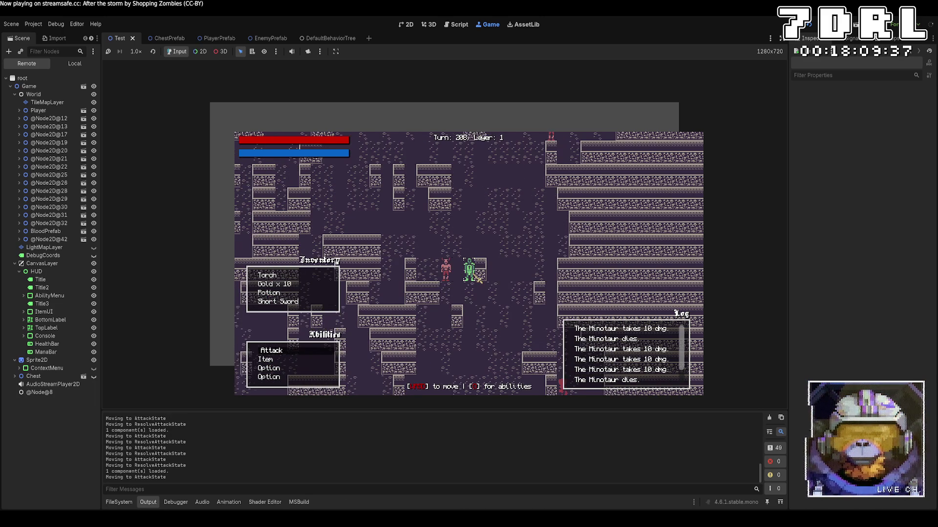
pyautogui.press('w')
pyautogui.press('w')
pyautogui.press('a')
pyautogui.press('w')
pyautogui.press('w')
pyautogui.press('a')
pyautogui.press('w')
pyautogui.press('w')
pyautogui.press('a')
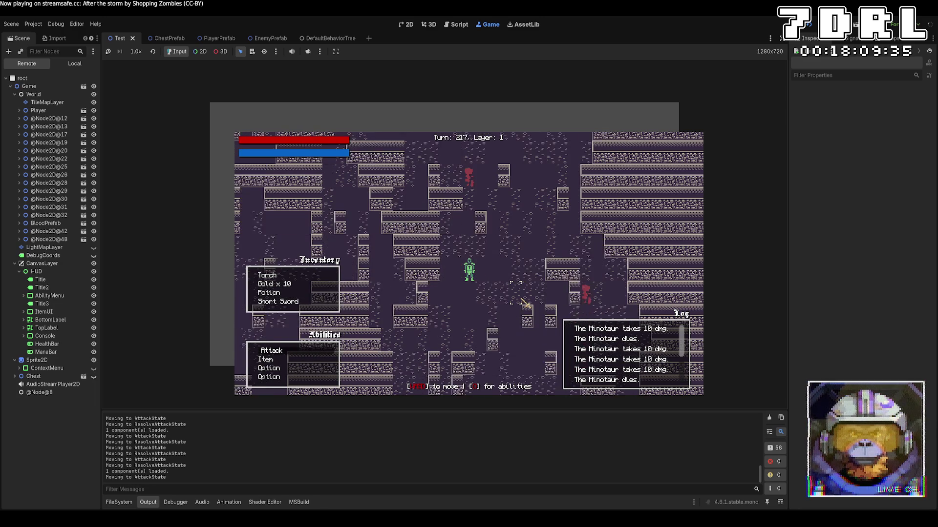
pyautogui.press('w')
pyautogui.press('w')
pyautogui.press('a')
pyautogui.press('w')
pyautogui.press('w')
pyautogui.press('s')
pyautogui.press('s')
pyautogui.press('a')
pyautogui.press('w')
pyautogui.press('a')
pyautogui.press('s')
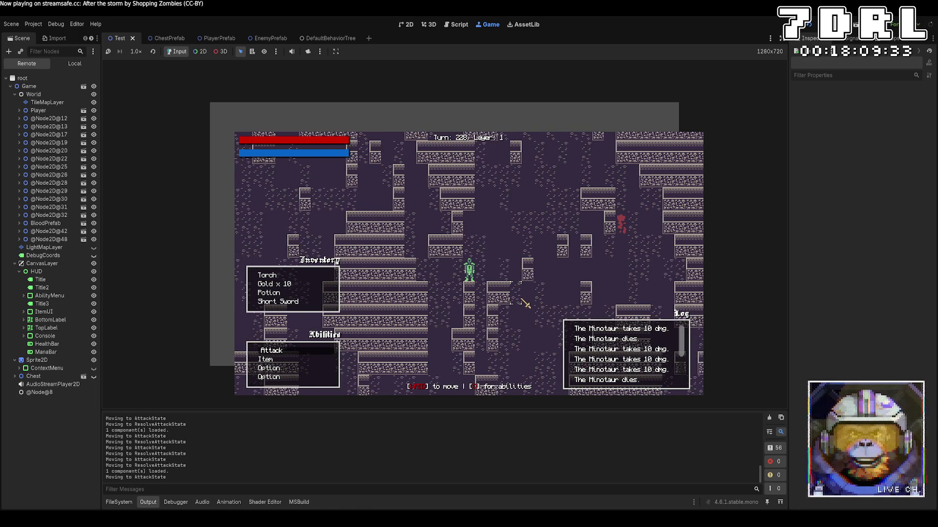
pyautogui.press('s')
pyautogui.press('a')
pyautogui.press('s')
# Approach a nearby Minotaur and kill it
pyautogui.press('s')
pyautogui.press('s')
pyautogui.press('s')
pyautogui.press('s')
pyautogui.press('a')
pyautogui.press('s')
pyautogui.press('s')
pyautogui.press('a')
pyautogui.press('s')
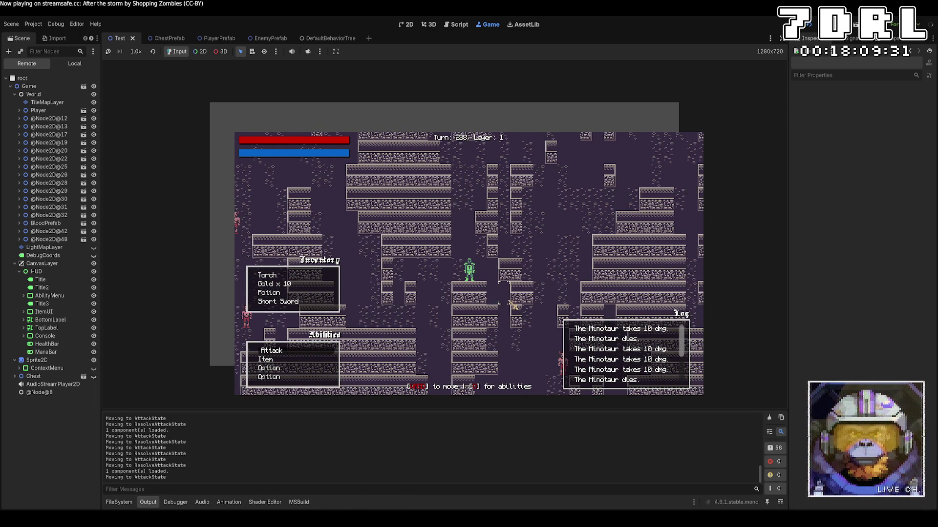
pyautogui.press('a')
pyautogui.press('s')
pyautogui.press('s')
pyautogui.press('a')
pyautogui.press('s')
pyautogui.press('a')
pyautogui.press('s')
pyautogui.press('s')
pyautogui.press('s')
pyautogui.press('d')
pyautogui.press('s')
pyautogui.press('d')
pyautogui.press('s')
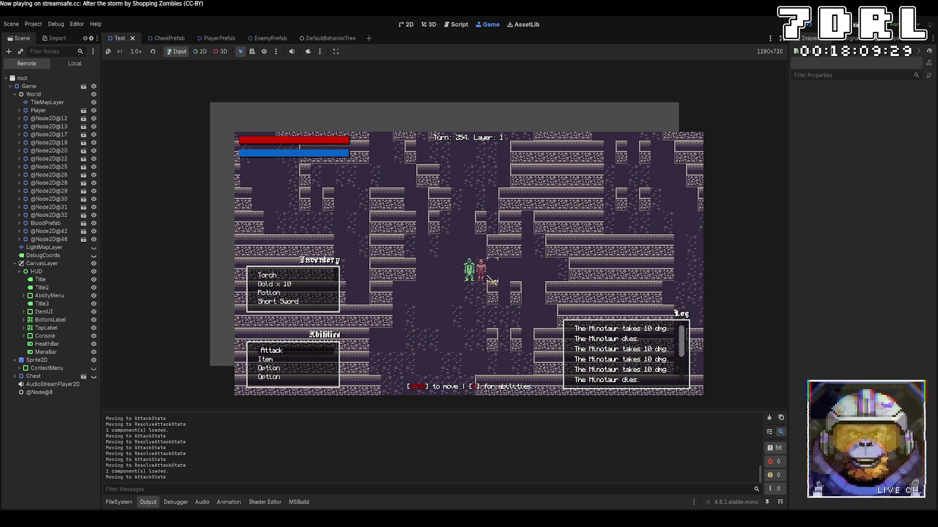
pyautogui.press('s')
pyautogui.press('s')
pyautogui.press('d')
# Move past the Minotaur's blood, heading down and left
pyautogui.press('s')
pyautogui.press('s')
pyautogui.press('a')
pyautogui.press('s')
pyautogui.press('a')
pyautogui.press('s')
pyautogui.press('a')
pyautogui.press('s')
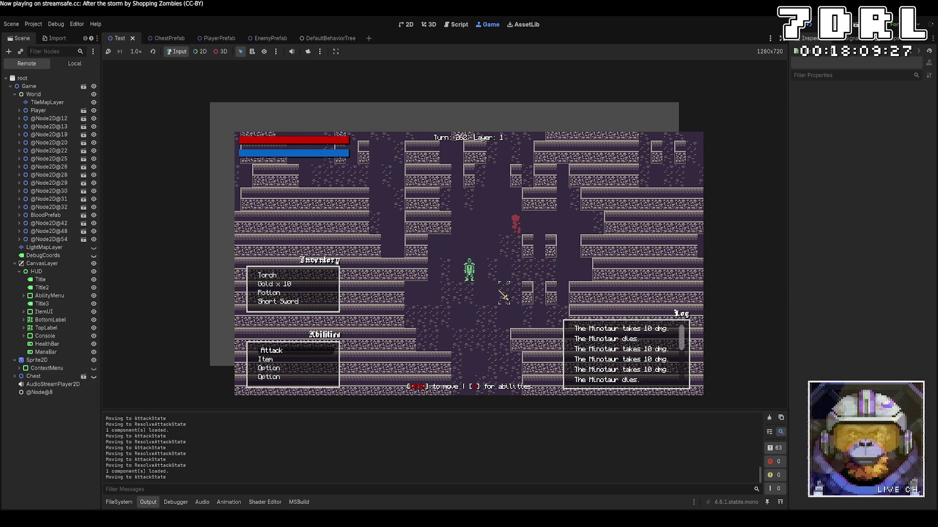
pyautogui.press('a')
pyautogui.press('s')
pyautogui.press('a')
pyautogui.press('s')
pyautogui.press('a')
pyautogui.press('s')
pyautogui.press('s')
pyautogui.press('a')
pyautogui.press('s')
pyautogui.press('s')
pyautogui.press('s')
pyautogui.press('a')
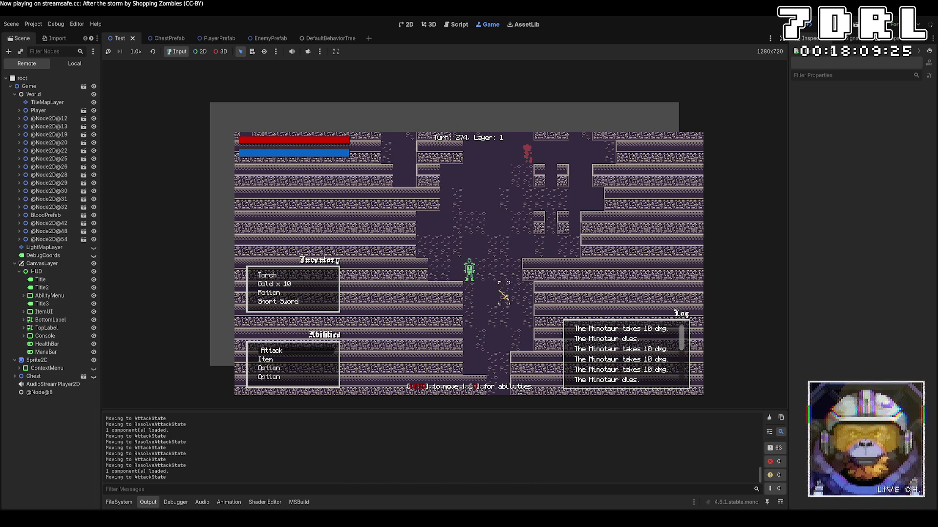
pyautogui.press('s')
pyautogui.press('s')
pyautogui.press('s')
pyautogui.press('a')
pyautogui.press('s')
pyautogui.press('s')
pyautogui.press('s')
# Walk the player up and right, then up and left across the dungeon
pyautogui.press('w')
pyautogui.press('w')
pyautogui.press('w')
pyautogui.press('w')
pyautogui.press('d')
pyautogui.press('w')
pyautogui.press('w')
pyautogui.press('d')
pyautogui.press('w')
pyautogui.press('w')
pyautogui.press('w')
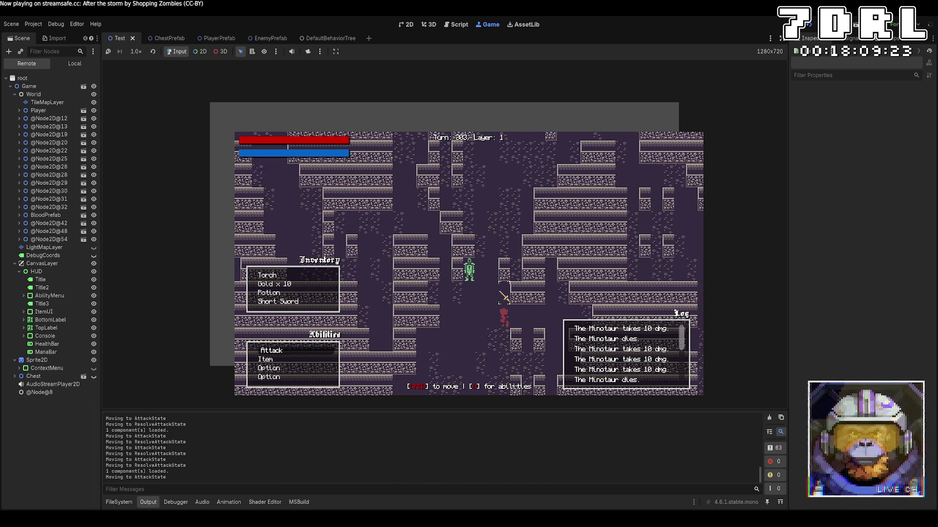
pyautogui.press('w')
pyautogui.press('w')
pyautogui.press('d')
pyautogui.press('w')
pyautogui.press('w')
pyautogui.press('w')
pyautogui.press('d')
pyautogui.press('w')
pyautogui.press('w')
pyautogui.press('d')
pyautogui.press('w')
pyautogui.press('w')
pyautogui.press('w')
pyautogui.press('d')
pyautogui.press('w')
pyautogui.press('w')
pyautogui.press('w')
pyautogui.press('w')
pyautogui.press('d')
pyautogui.press('w')
pyautogui.press('w')
pyautogui.press('w')
pyautogui.press('d')
pyautogui.press('w')
pyautogui.press('w')
pyautogui.press('d')
pyautogui.press('w')
pyautogui.press('w')
pyautogui.press('w')
pyautogui.press('d')
pyautogui.press('w')
pyautogui.press('w')
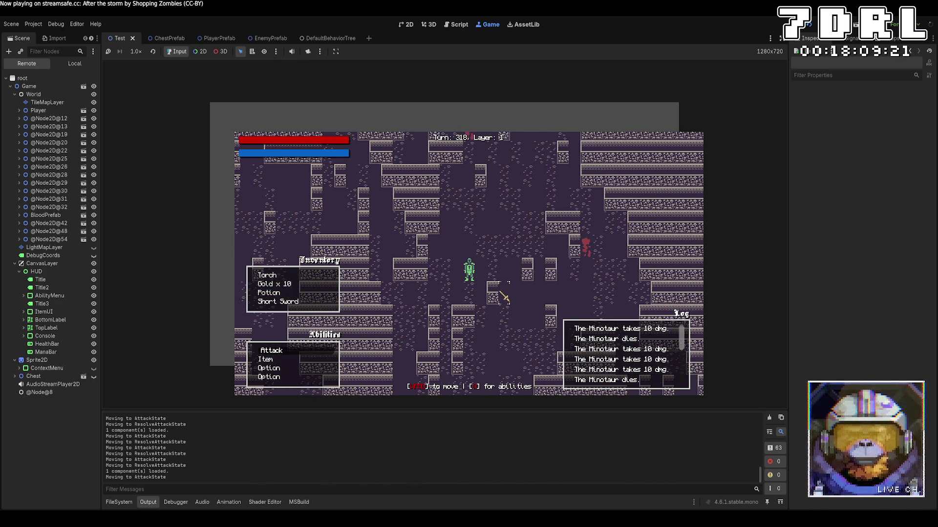
pyautogui.press('w')
pyautogui.press('w')
pyautogui.press('d')
pyautogui.press('w')
pyautogui.press('w')
pyautogui.press('w')
pyautogui.press('d')
pyautogui.press('w')
pyautogui.press('w')
pyautogui.press('d')
pyautogui.press('w')
pyautogui.press('w')
pyautogui.press('w')
pyautogui.press('d')
pyautogui.press('w')
pyautogui.press('w')
pyautogui.press('w')
pyautogui.press('w')
pyautogui.press('w')
pyautogui.press('a')
pyautogui.press('w')
pyautogui.press('w')
pyautogui.press('w')
pyautogui.press('a')
pyautogui.press('w')
pyautogui.press('w')
pyautogui.press('w')
pyautogui.press('a')
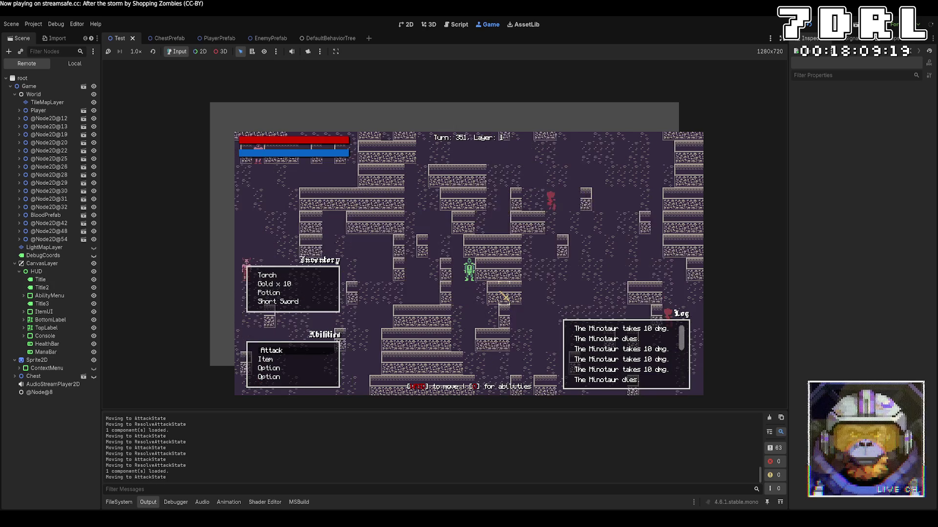
pyautogui.press('w')
pyautogui.press('w')
pyautogui.press('a')
pyautogui.press('w')
pyautogui.press('w')
pyautogui.press('w')
pyautogui.press('a')
pyautogui.press('w')
pyautogui.press('w')
pyautogui.press('w')
pyautogui.press('a')
# Explore into the Minotaur area, attack an adjacent Minotaur, then stop the game with F8
pyautogui.press('w')
pyautogui.press('w')
pyautogui.press('a')
pyautogui.press('w')
pyautogui.press('w')
pyautogui.press('w')
pyautogui.press('a')
pyautogui.press('w')
pyautogui.press('w')
pyautogui.press('a')
pyautogui.press('w')
pyautogui.press('w')
pyautogui.press('w')
pyautogui.press('a')
pyautogui.press('w')
pyautogui.press('w')
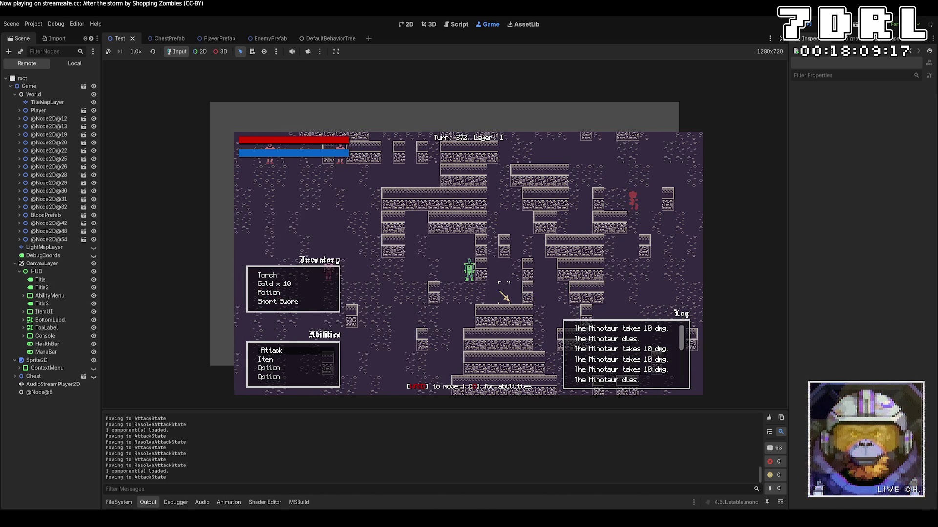
pyautogui.press('w')
pyautogui.press('w')
pyautogui.press('a')
pyautogui.press('w')
pyautogui.press('w')
pyautogui.press('w')
pyautogui.press('a')
pyautogui.press('w')
pyautogui.press('w')
pyautogui.press('a')
pyautogui.press('w')
pyautogui.press('w')
pyautogui.press('w')
pyautogui.press('a')
pyautogui.press('w')
pyautogui.press('w')
pyautogui.press('a')
pyautogui.press('a')
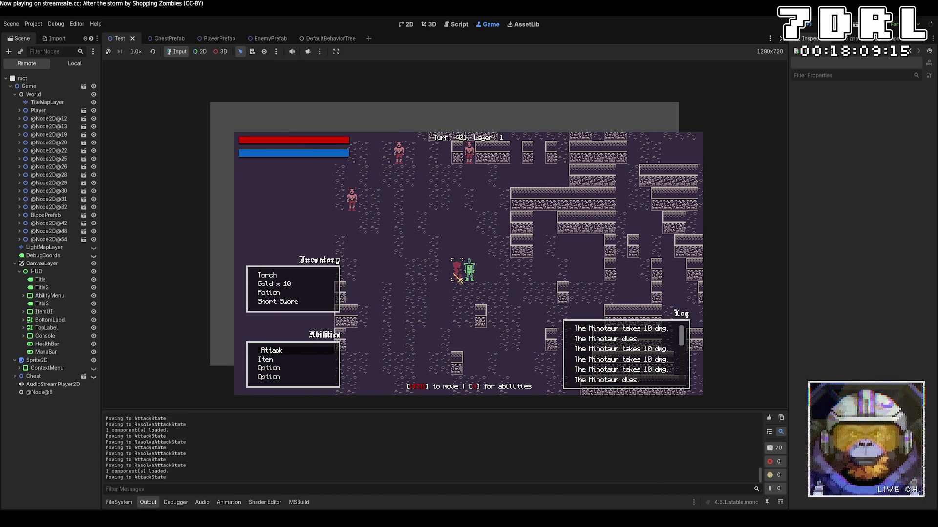
pyautogui.press('w')
pyautogui.press('w')
pyautogui.press('a')
pyautogui.press('w')
pyautogui.press('w')
pyautogui.press('w')
pyautogui.press('w')
pyautogui.press('w')
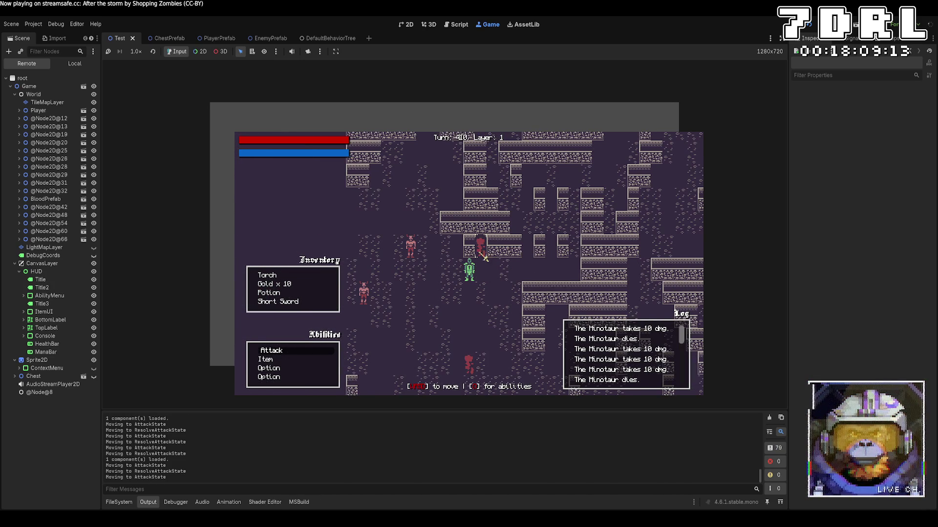
pyautogui.press('a')
pyautogui.press('w')
pyautogui.press('w')
pyautogui.press('w')
pyautogui.press('w')
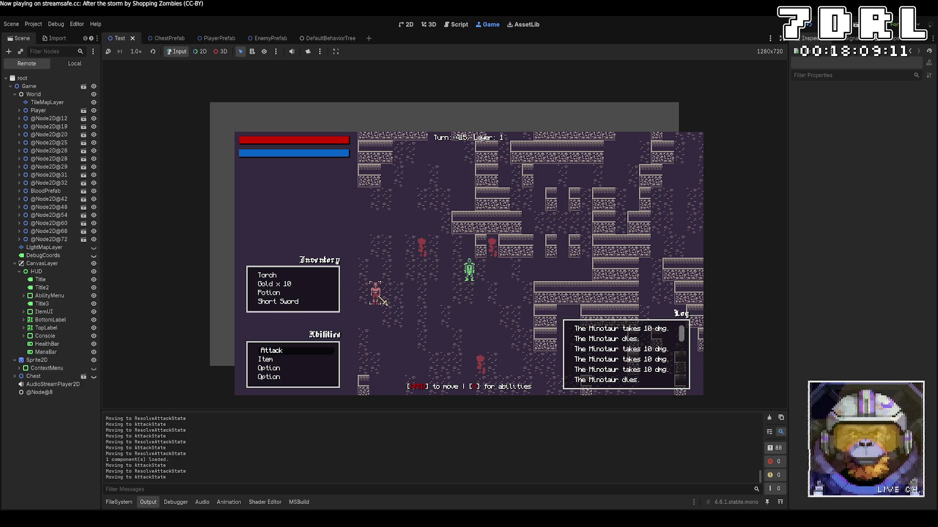
pyautogui.press('w')
pyautogui.press('a')
pyautogui.press('w')
pyautogui.press('w')
pyautogui.press('w')
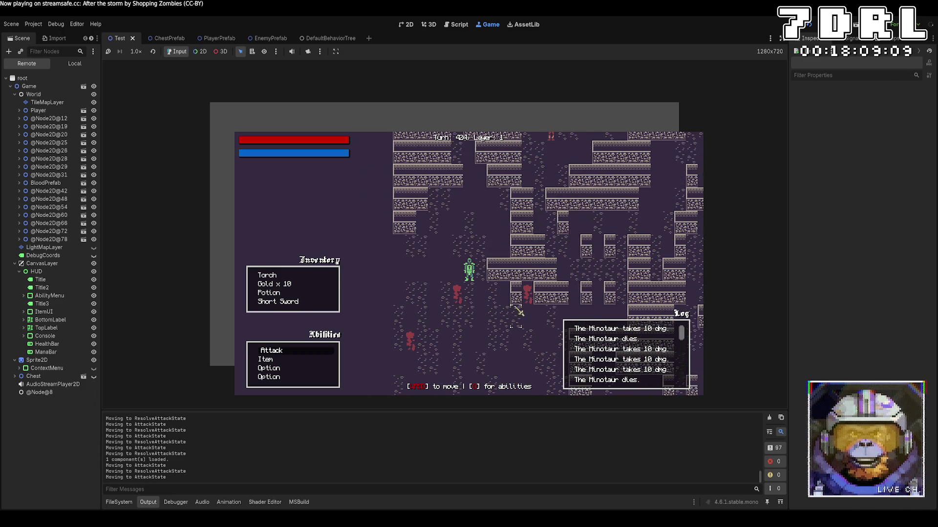
pyautogui.press('w')
pyautogui.press('w')
pyautogui.press('a')
pyautogui.press('w')
pyautogui.press('w')
pyautogui.press('w')
pyautogui.press('w')
pyautogui.press('w')
pyautogui.press('w')
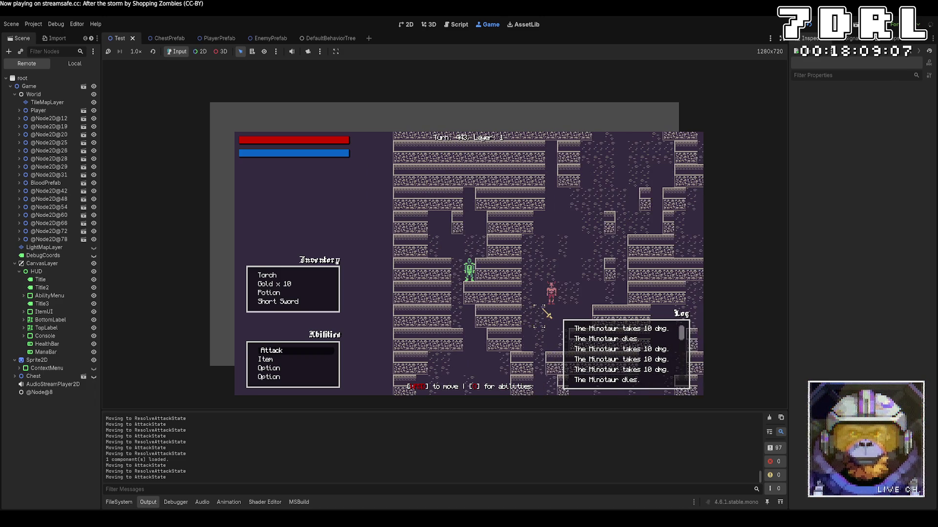
pyautogui.press('w')
pyautogui.press('w')
pyautogui.press('w')
pyautogui.press('w')
pyautogui.press('w')
pyautogui.press('w')
pyautogui.press('w')
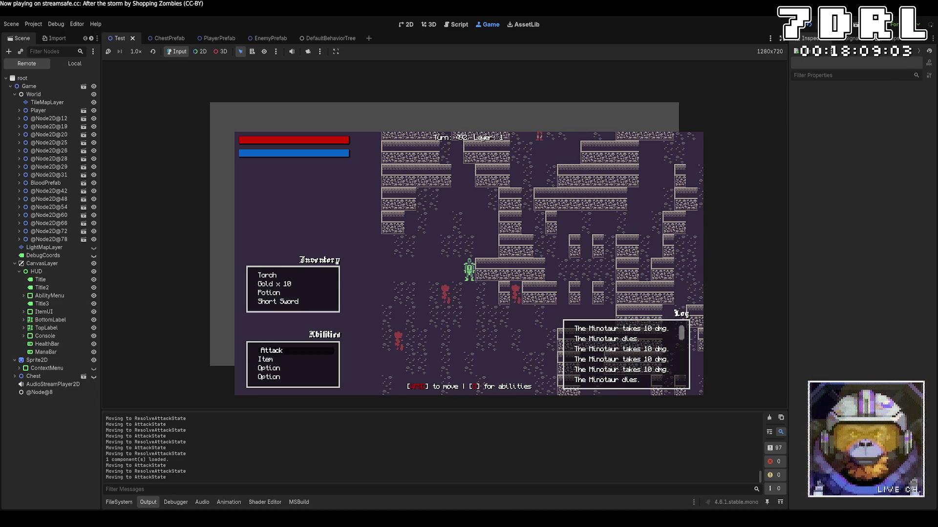
pyautogui.press('F8')
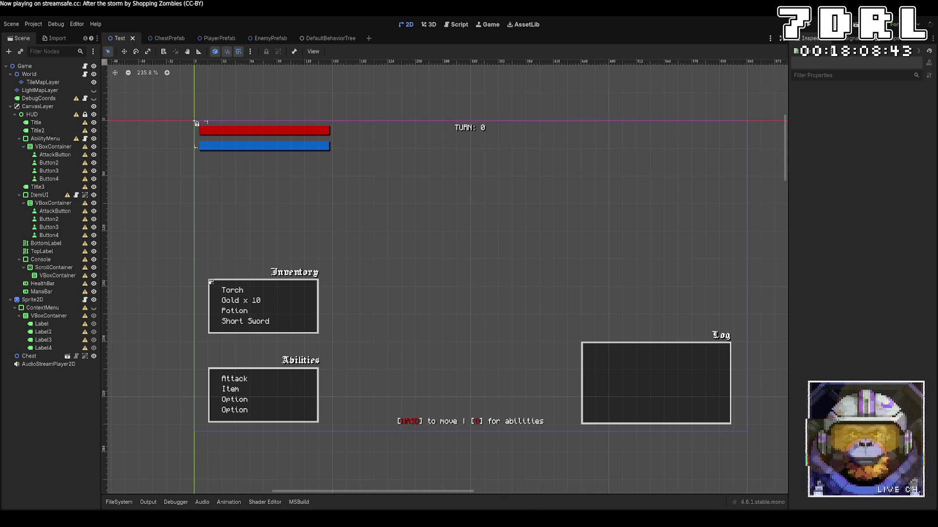
# Bring HealthComponent.cs forward and review the TakeDamage death branch that spawns BloodPrefab
pyautogui.hotkey('alt', 'Tab')
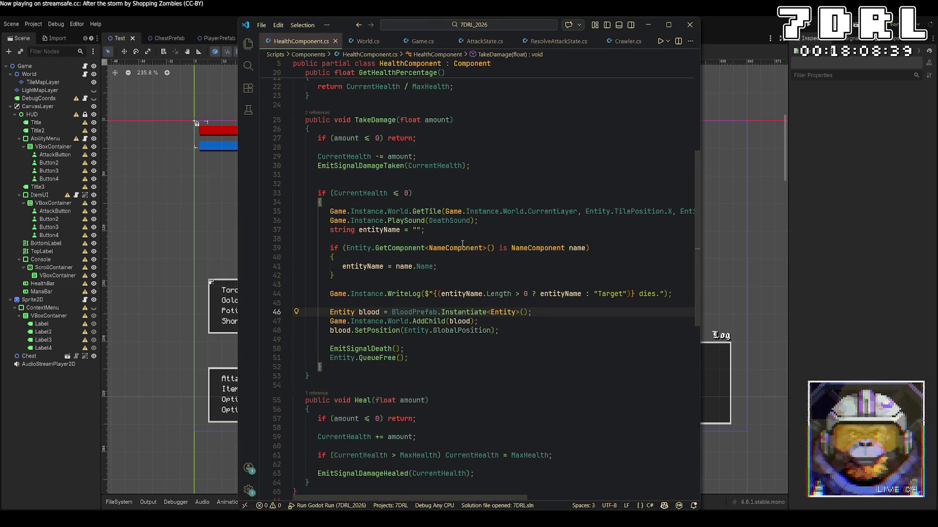
pyautogui.press('Down')
pyautogui.hotkey('ctrl', 'f')
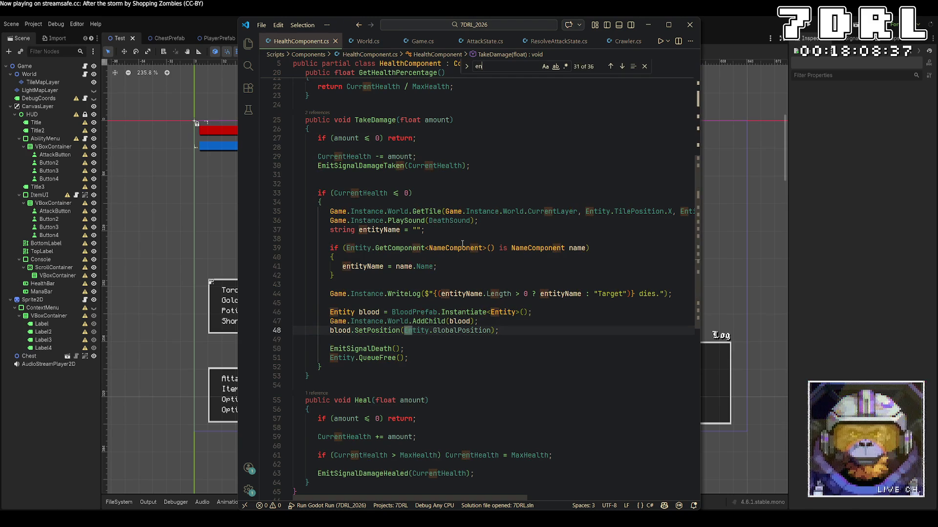
pyautogui.write('e')
pyautogui.press('Escape')
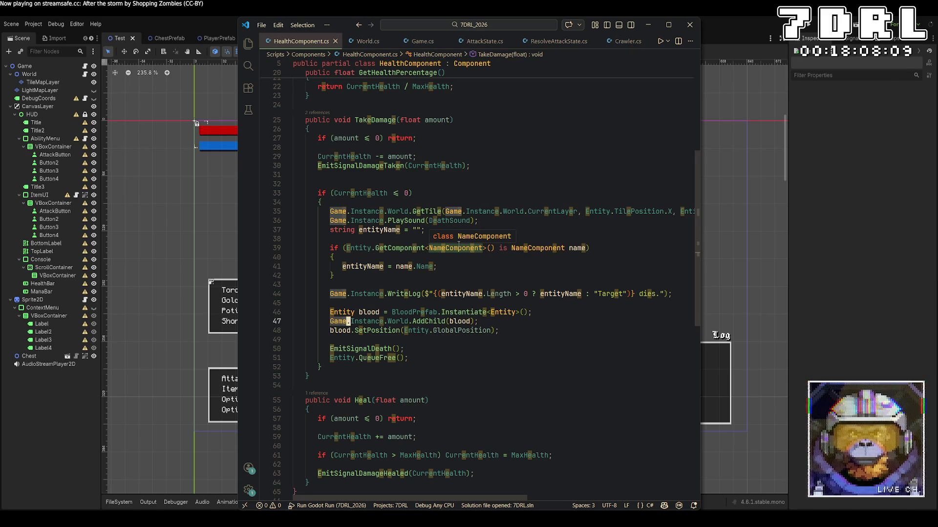
pyautogui.scroll(5, 458, 239)
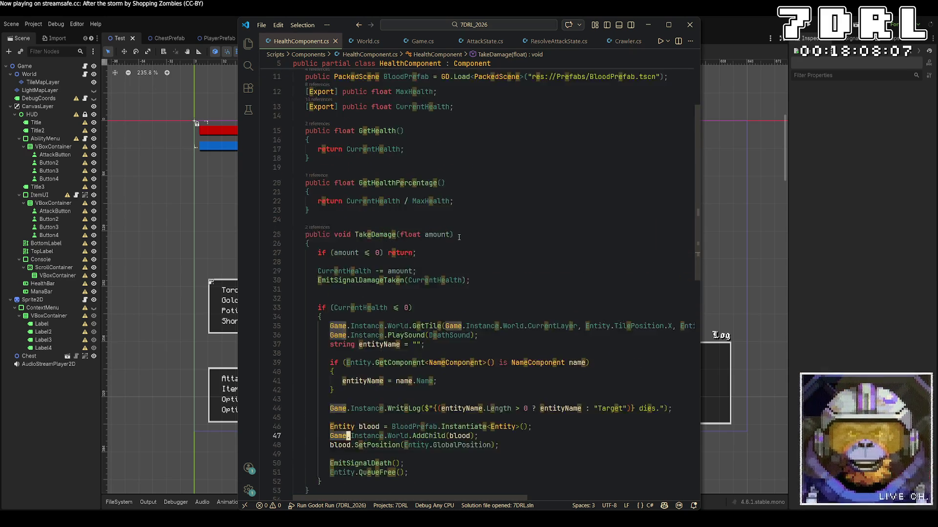
pyautogui.click(495, 244)
pyautogui.scroll(-3, 495, 245)
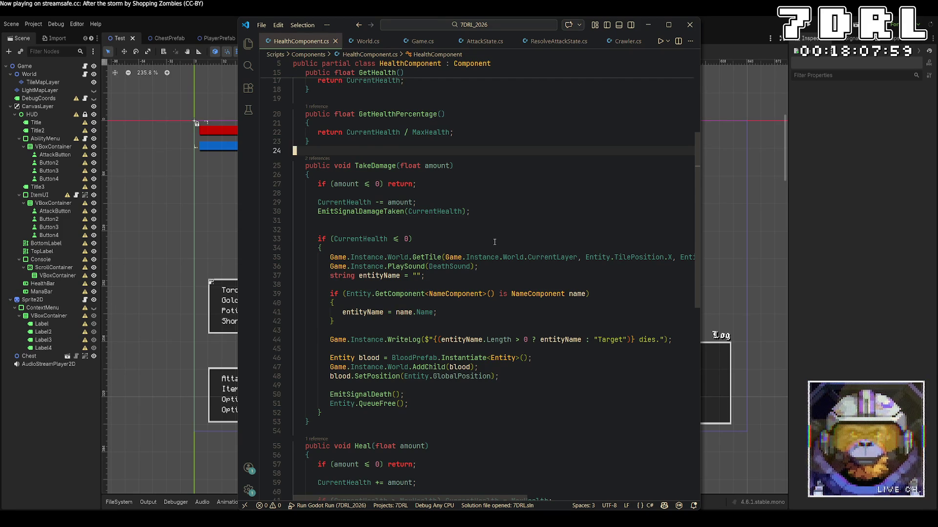
pyautogui.scroll(5, 494, 242)
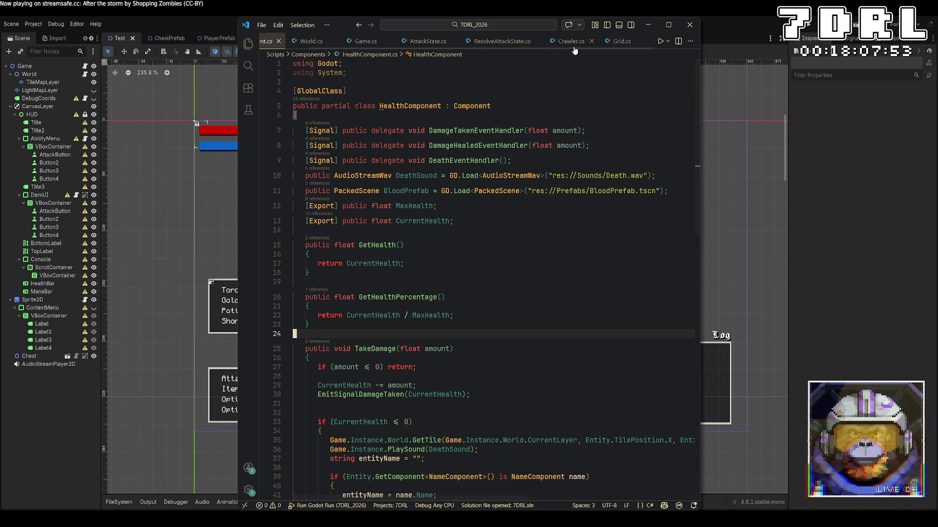
# Open PlayerComponent.cs with quick open, read through it, then switch to Game.cs's TakeTurn
pyautogui.hotkey('ctrl', 'p')
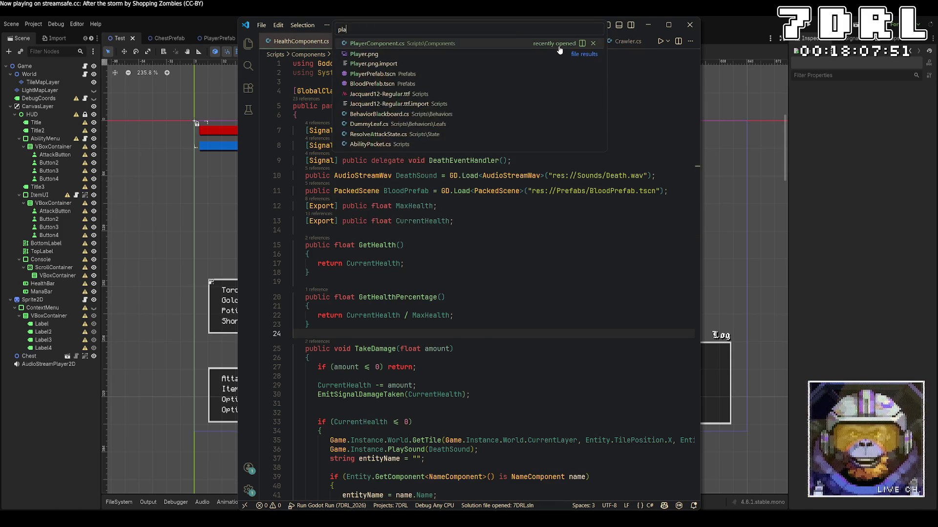
pyautogui.write('player')
pyautogui.press('Return')
pyautogui.scroll(-8, 548, 272)
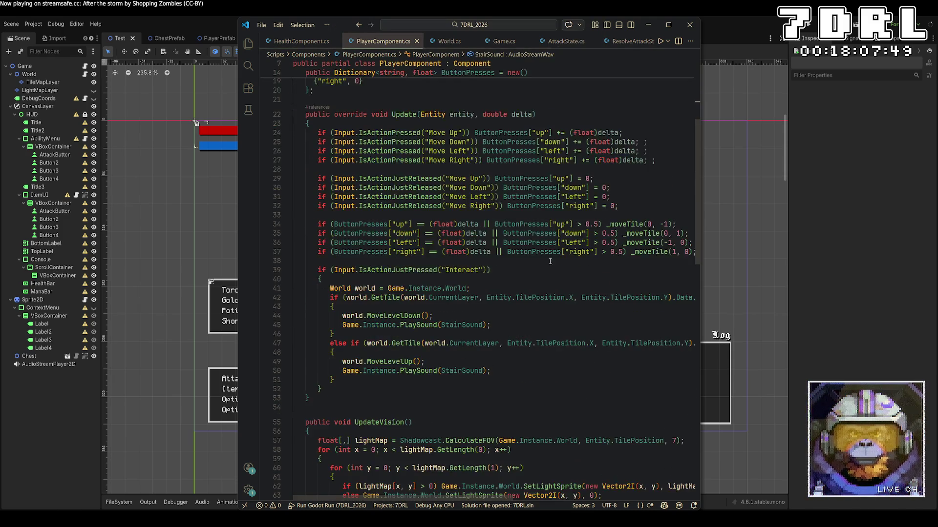
pyautogui.scroll(3, 548, 272)
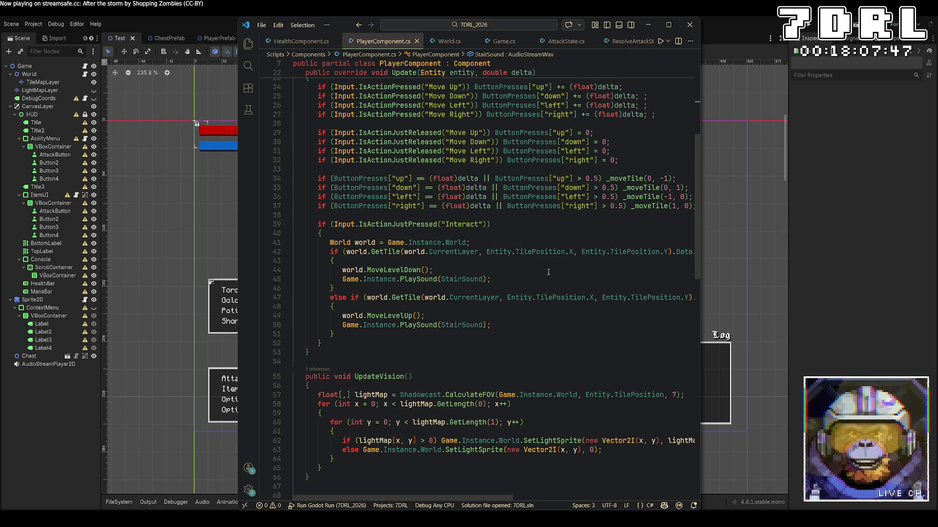
pyautogui.scroll(-4, 548, 272)
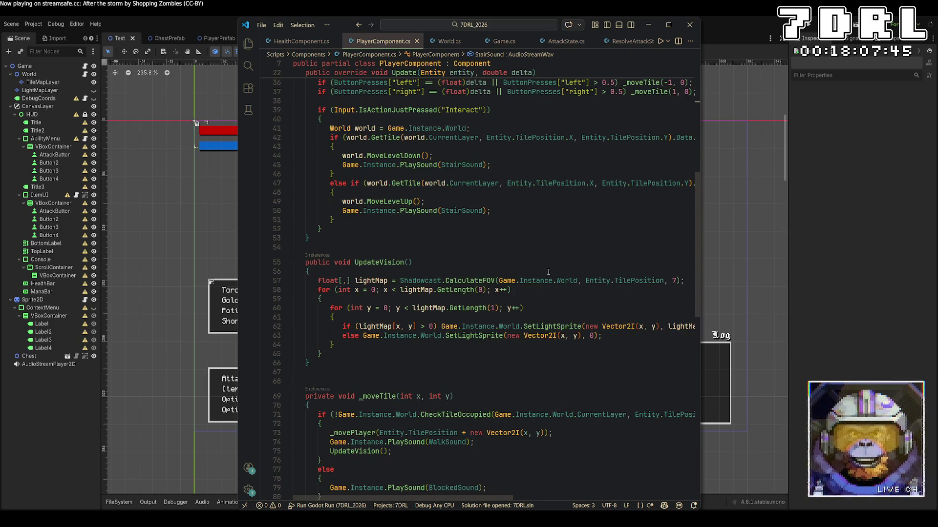
pyautogui.scroll(-6, 548, 272)
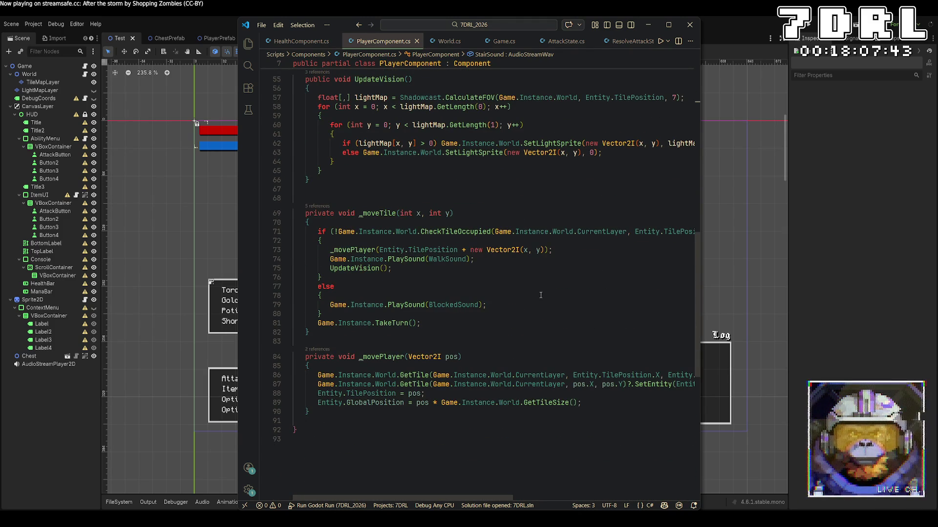
pyautogui.hscroll(5, 529, 494)
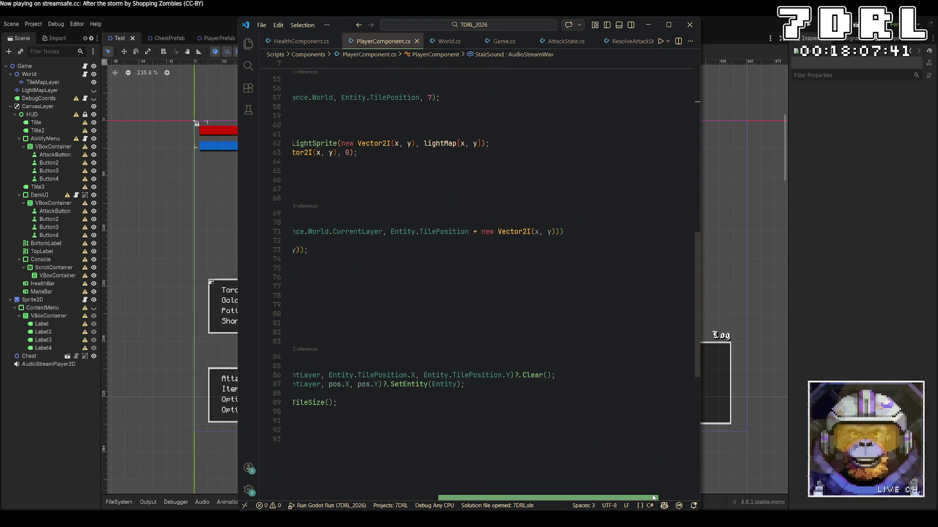
pyautogui.hscroll(-5, 492, 491)
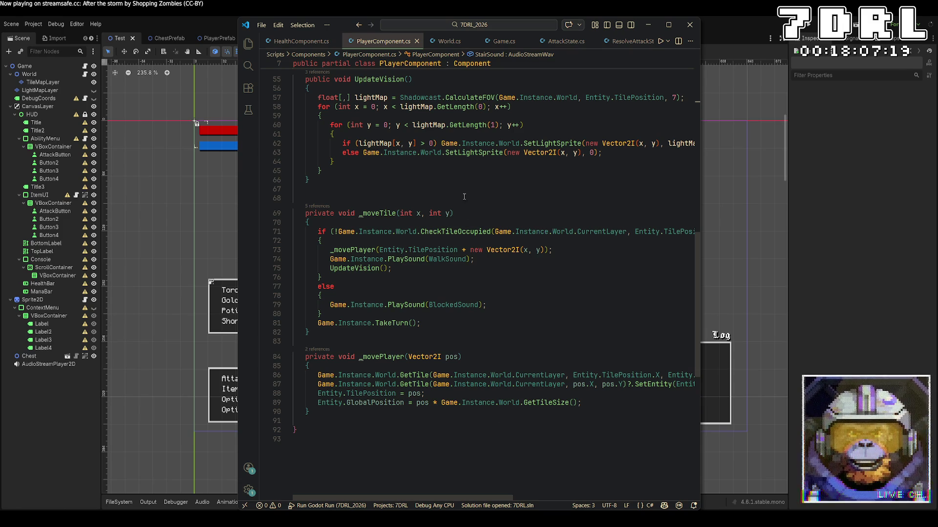
pyautogui.click(503, 41)
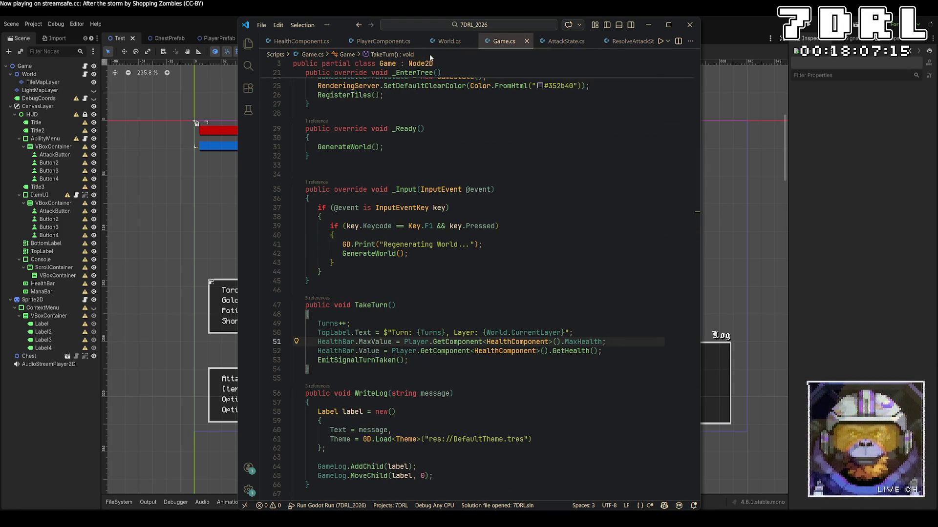
# Open Entity.cs and go to the SetPosition parameter list
pyautogui.hotkey('ctrl', 'p')
pyautogui.write('entity')
pyautogui.press('Return')
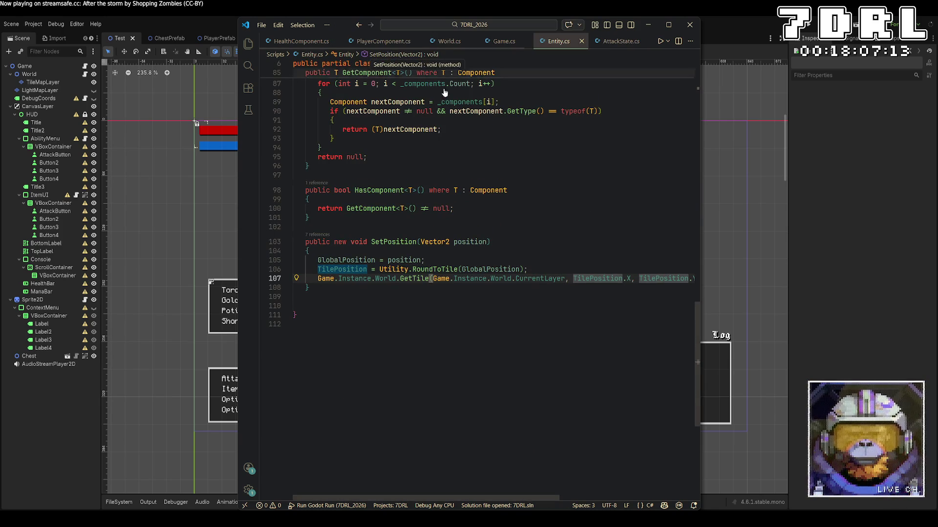
pyautogui.press('Up')
pyautogui.press('Up')
pyautogui.press('Up')
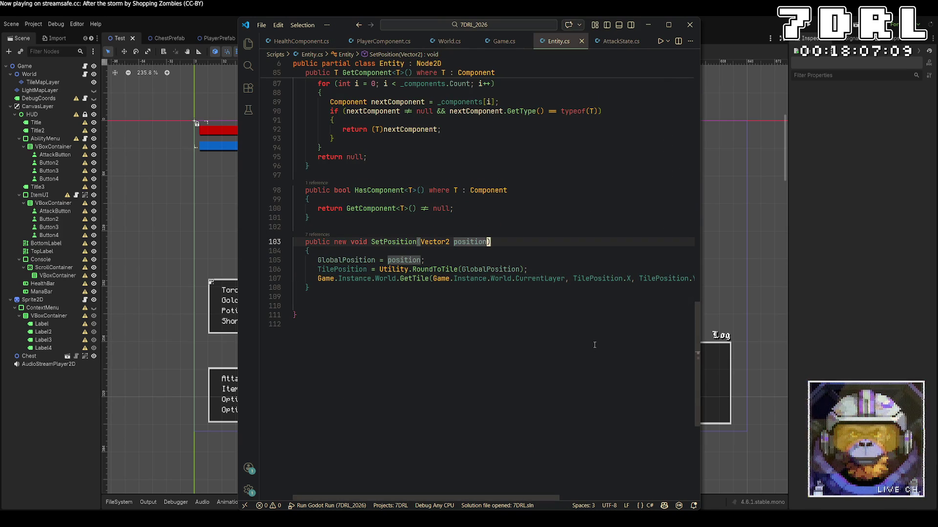
pyautogui.hscroll(3, 538, 469)
pyautogui.hscroll(-3, 532, 483)
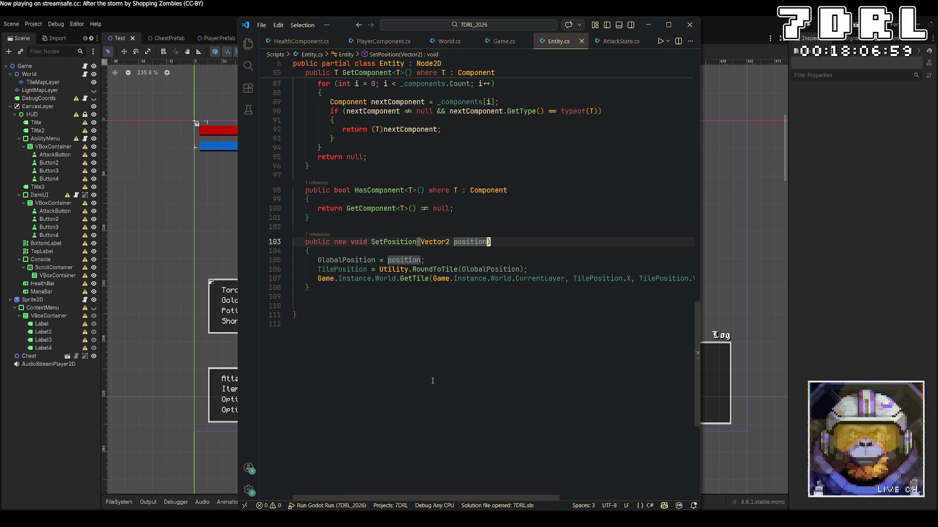
# Add a 'bool blocking = true' parameter and wrap the tile update in 'if (blocking)'
pyautogui.write(', bool')
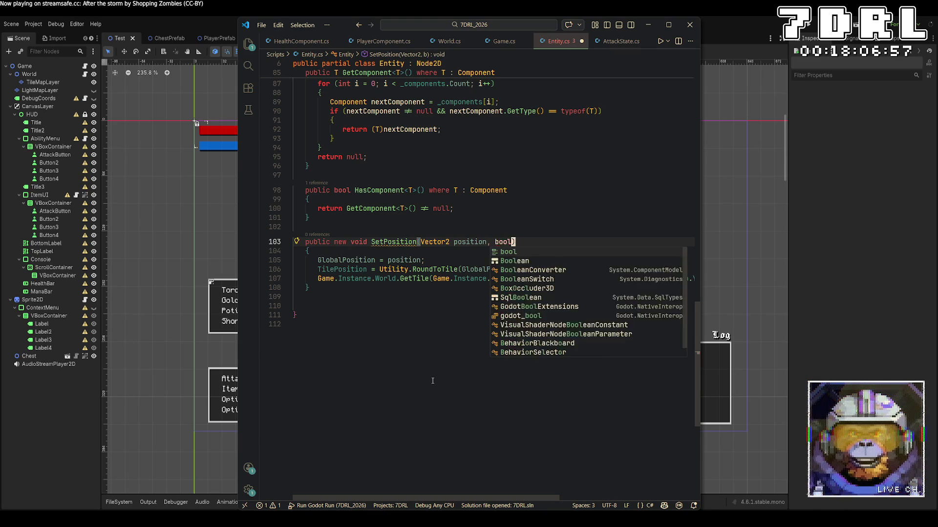
pyautogui.write(' blocking = true')
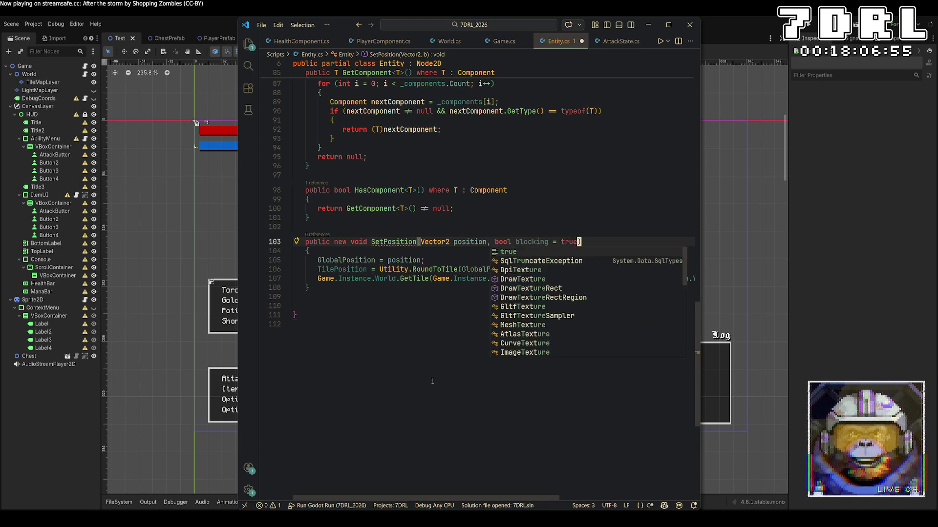
pyautogui.press('Escape')
pyautogui.press('Down')
pyautogui.press('Down')
pyautogui.press('Down')
pyautogui.press('Return')
pyautogui.press('Return')
pyautogui.write('io')
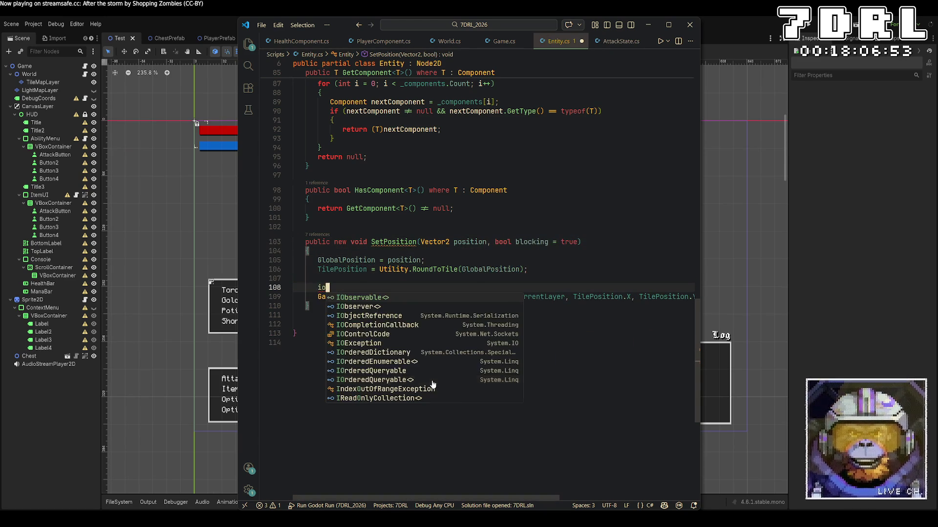
pyautogui.press('BackSpace')
pyautogui.write('f (blockgin')
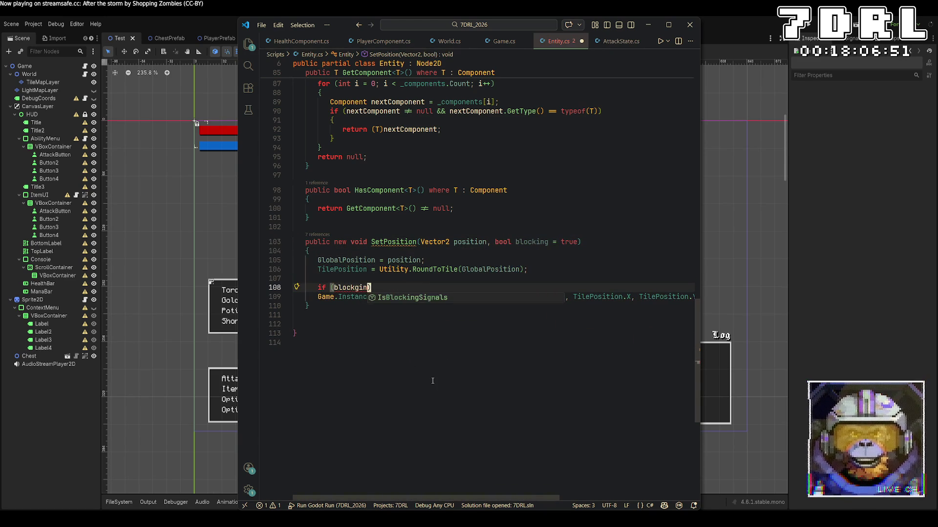
pyautogui.press('BackSpace')
pyautogui.press('BackSpace')
pyautogui.write('ng)')
pyautogui.press('Delete')
pyautogui.press('Delete')
pyautogui.press('Delete')
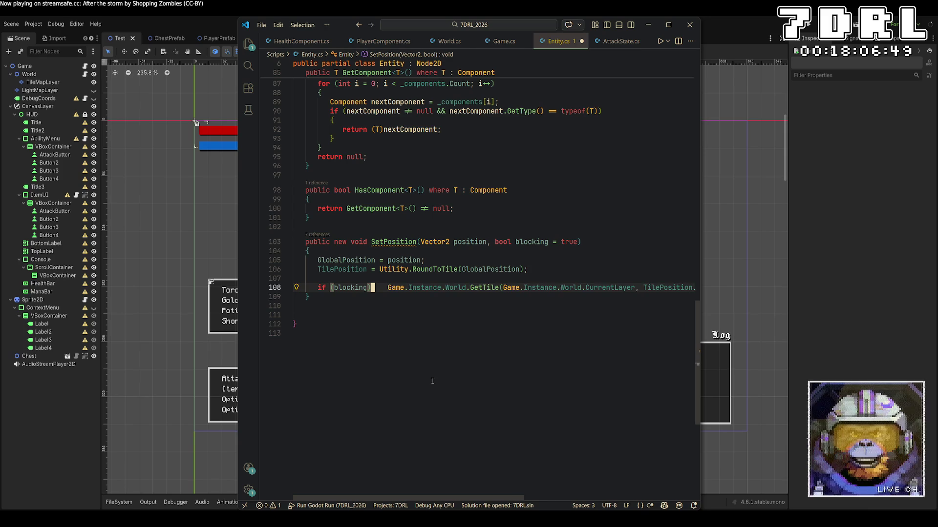
pyautogui.press('Delete')
pyautogui.press('Delete')
# Save, then remove and restore the 'new' modifier on SetPosition, saving each change
pyautogui.hotkey('ctrl', 's')
pyautogui.moveTo(393, 243)
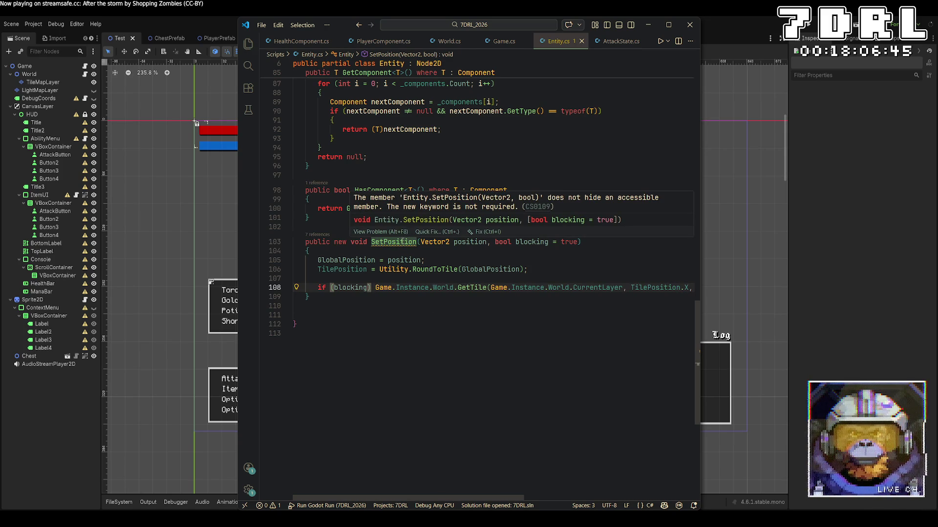
pyautogui.click(340, 242)
pyautogui.hotkey('ctrl', 'BackSpace')
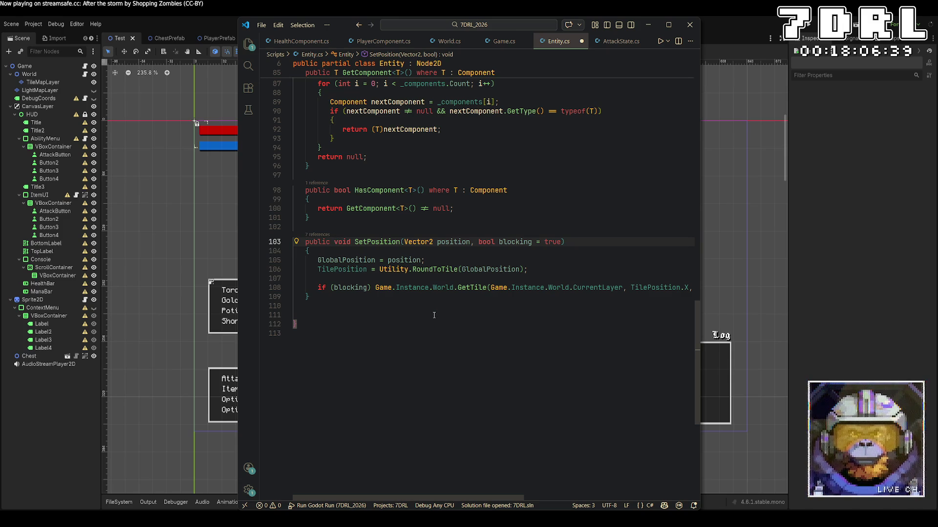
pyautogui.hotkey('ctrl', 's')
pyautogui.write('new')
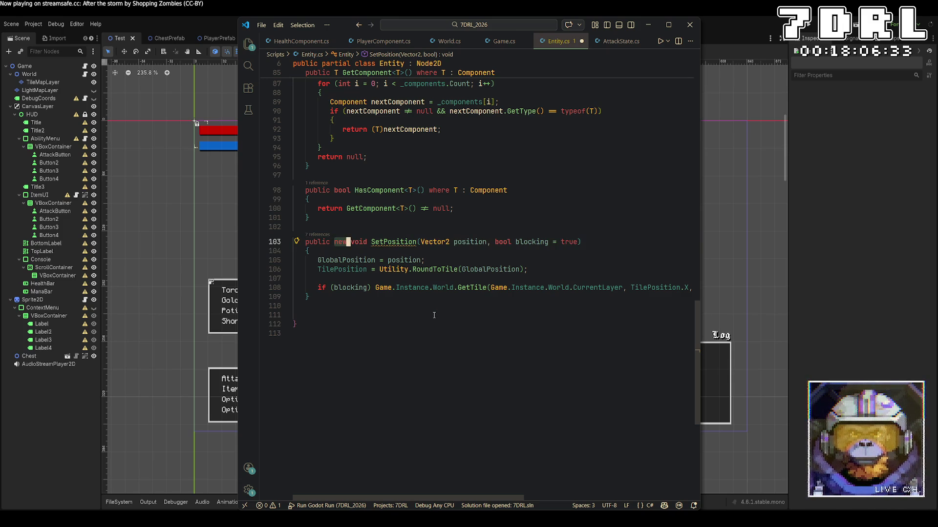
pyautogui.hotkey('ctrl', 'z')
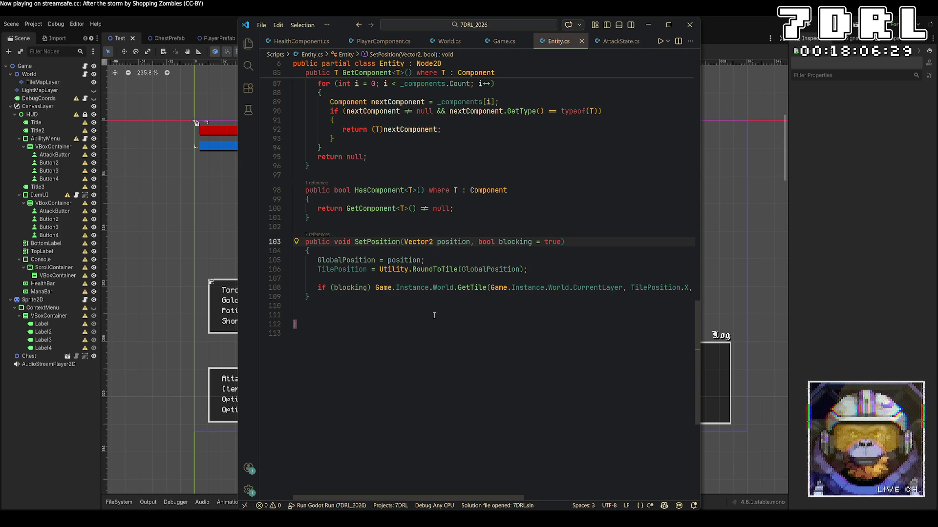
pyautogui.hotkey('ctrl', 'y')
pyautogui.hotkey('ctrl', 's')
# Dismiss the CS0109 warning, delete 'new' from SetPosition, and insert blank lines above it
pyautogui.moveTo(393, 242)
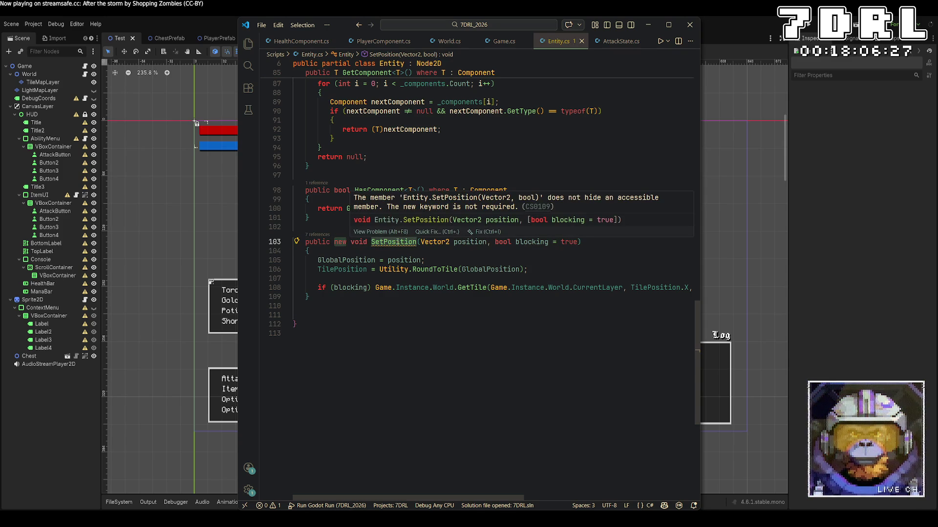
pyautogui.click(293, 332)
pyautogui.click(340, 242)
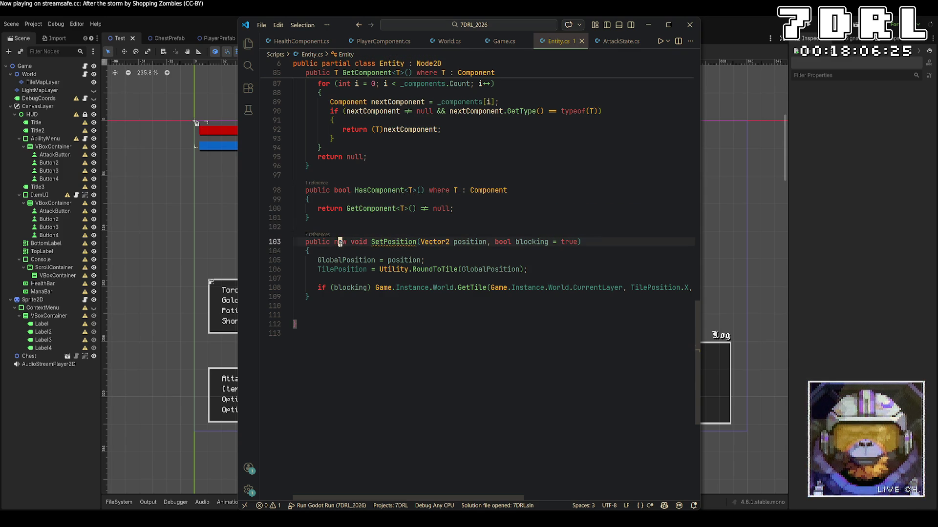
pyautogui.doubleClick(340, 241)
pyautogui.press('Delete')
pyautogui.press('Delete')
pyautogui.hotkey('ctrl', 'shift', 'Return')
pyautogui.hotkey('ctrl', 'shift', 'Return')
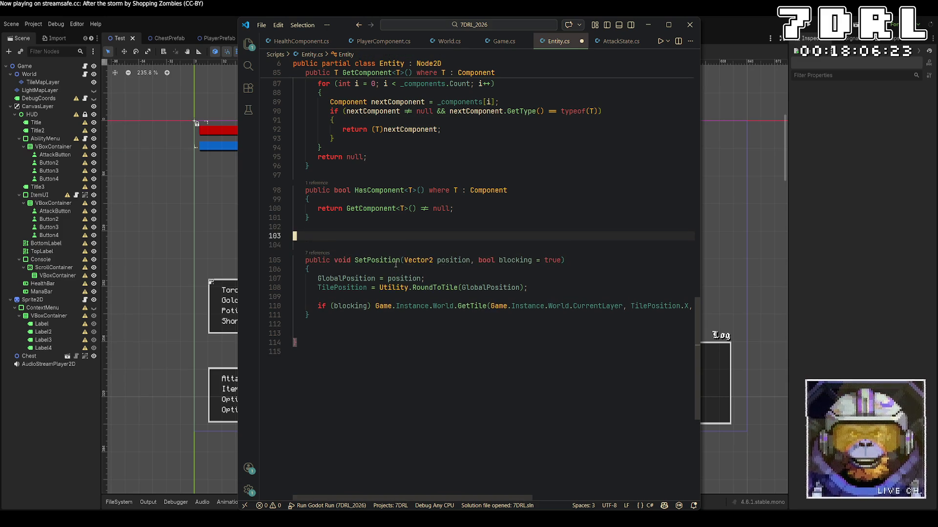
# Start an overload line with 'public void' and drop the '= true' default from blocking
pyautogui.write('public void')
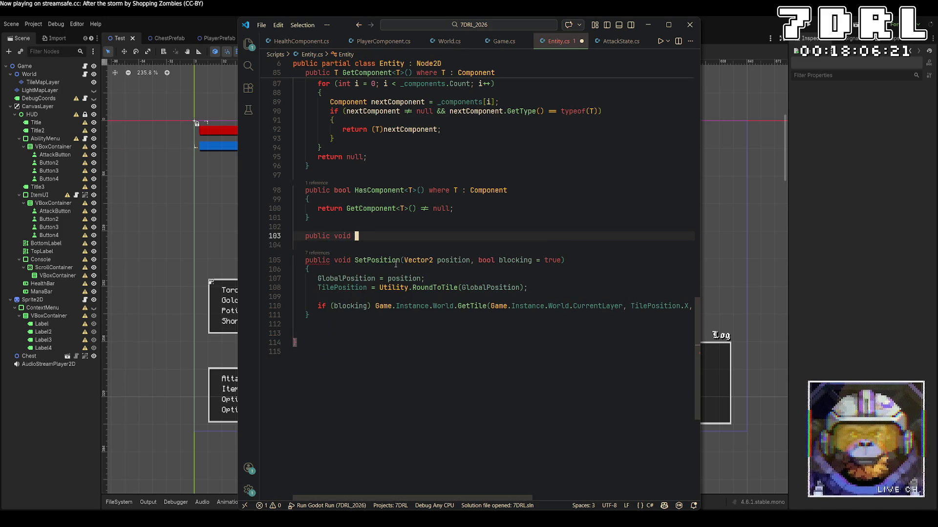
pyautogui.click(569, 260)
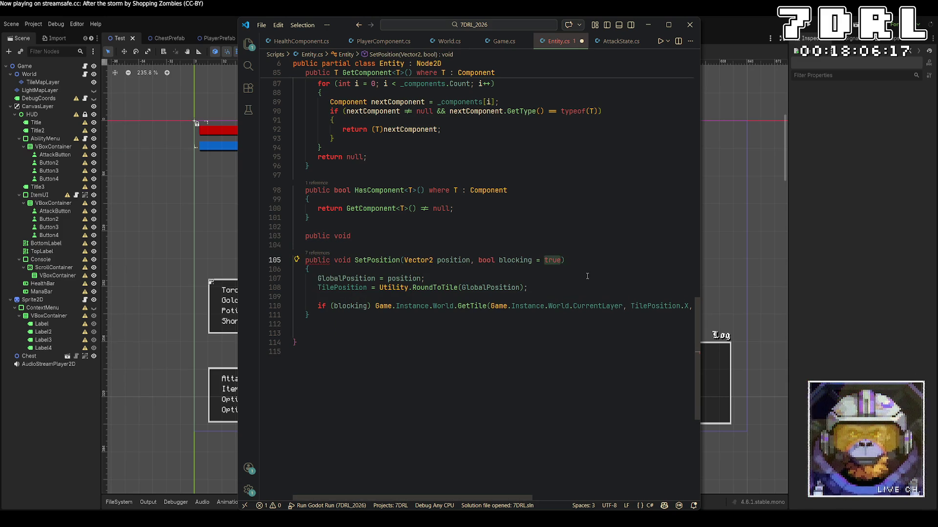
pyautogui.press('Left')
pyautogui.press('BackSpace')
pyautogui.press('BackSpace')
pyautogui.press('BackSpace')
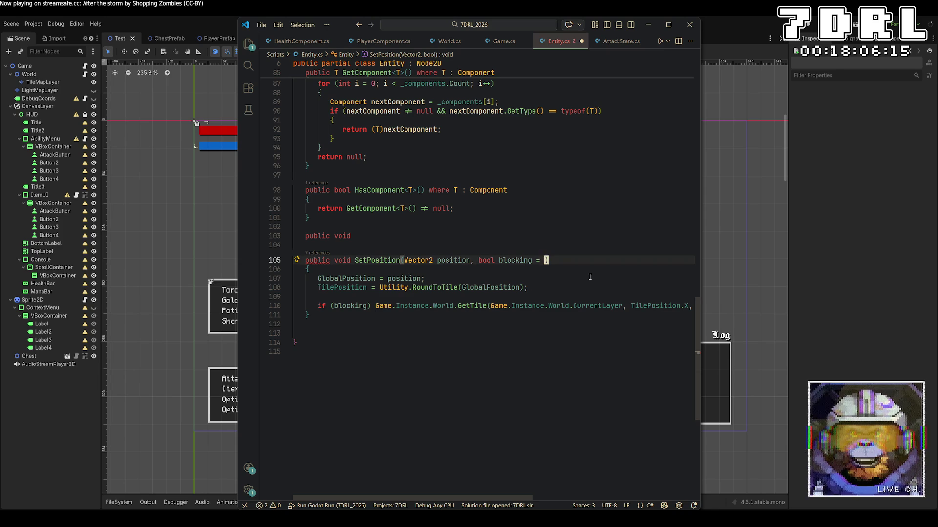
# Complete the overload signature as 'public new void SetPosition(Vector2 position)'
pyautogui.click(332, 237)
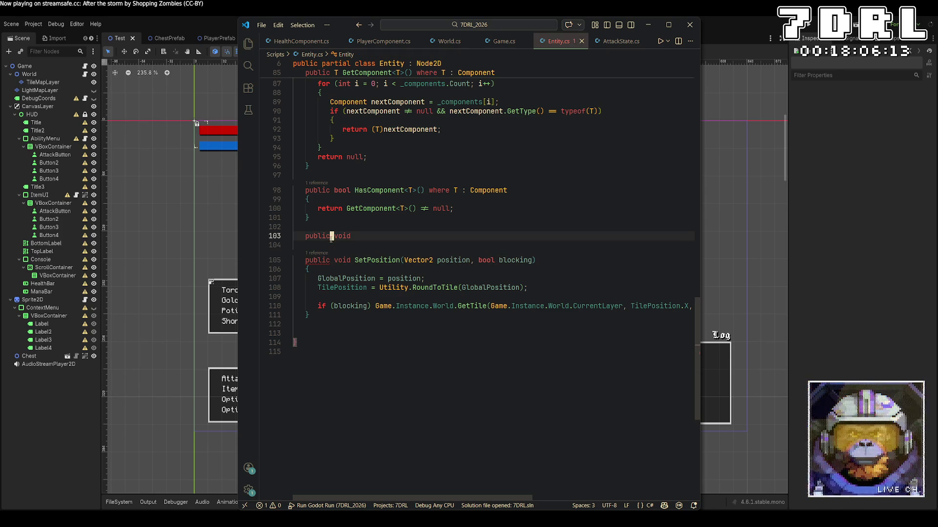
pyautogui.write('new')
pyautogui.press('End')
pyautogui.write('SD')
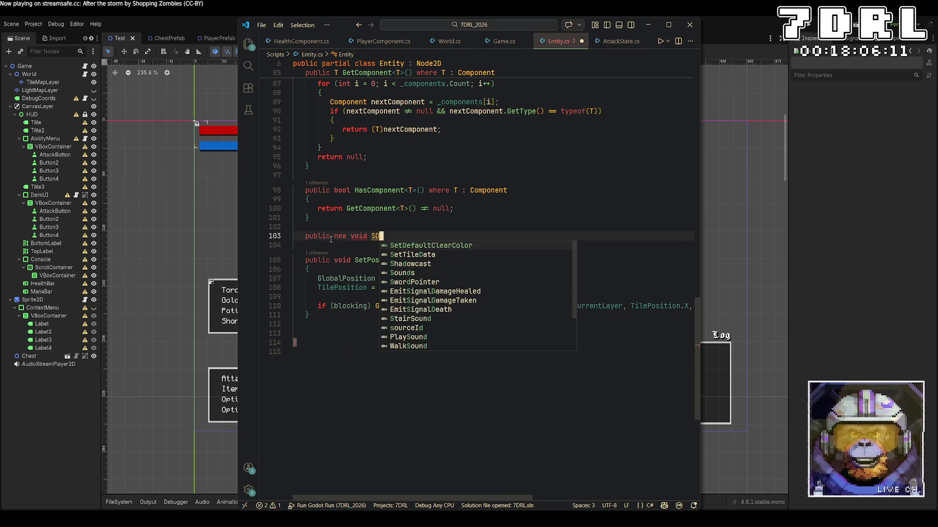
pyautogui.press('BackSpace')
pyautogui.write('etPosition')
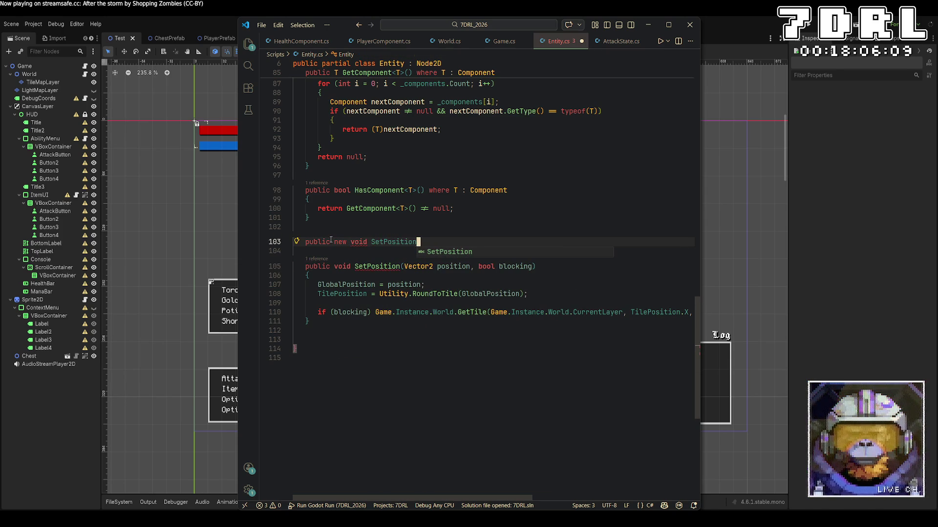
pyautogui.write('(')
pyautogui.write('Vector')
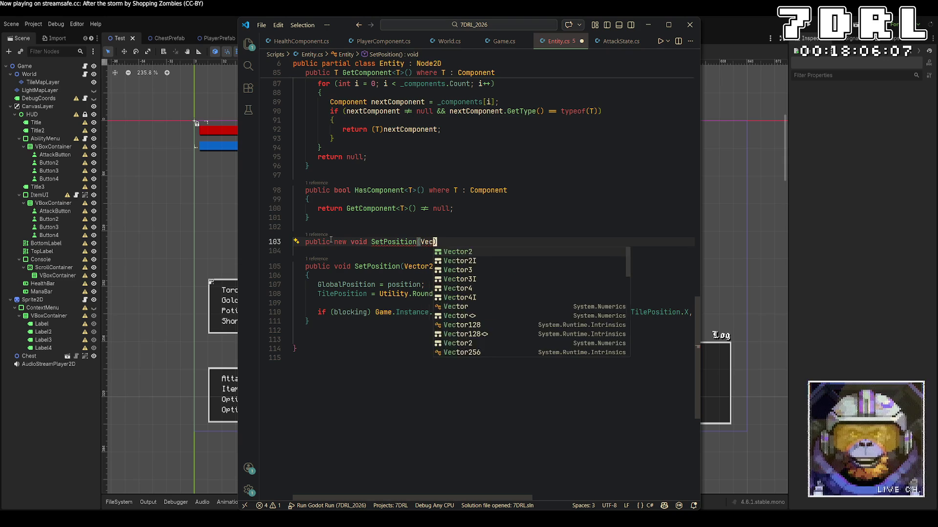
pyautogui.write('2 position')
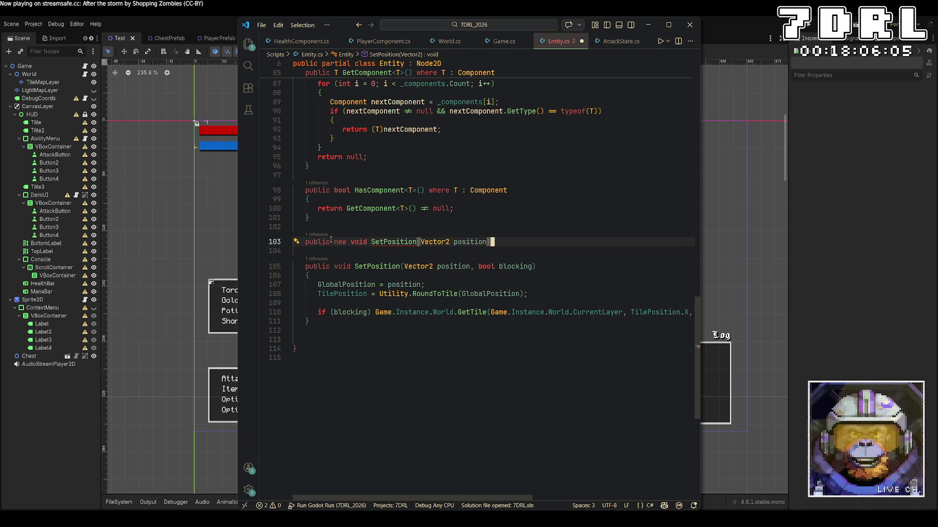
pyautogui.press('End')
# Give the overload a body calling SetPosition(position, true) and save Entity.cs
pyautogui.press('Return')
pyautogui.write('{')
pyautogui.press('Return')
pyautogui.write('SetPo')
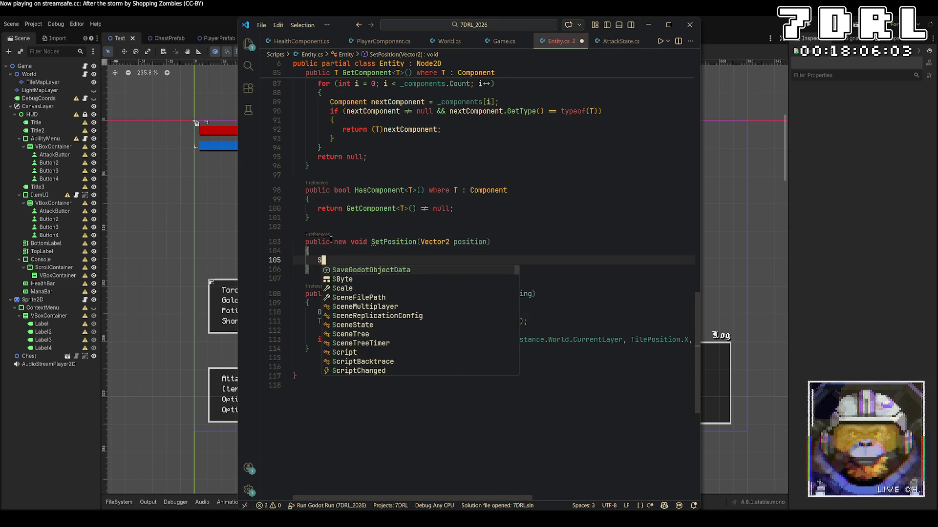
pyautogui.press('Tab')
pyautogui.write('(position')
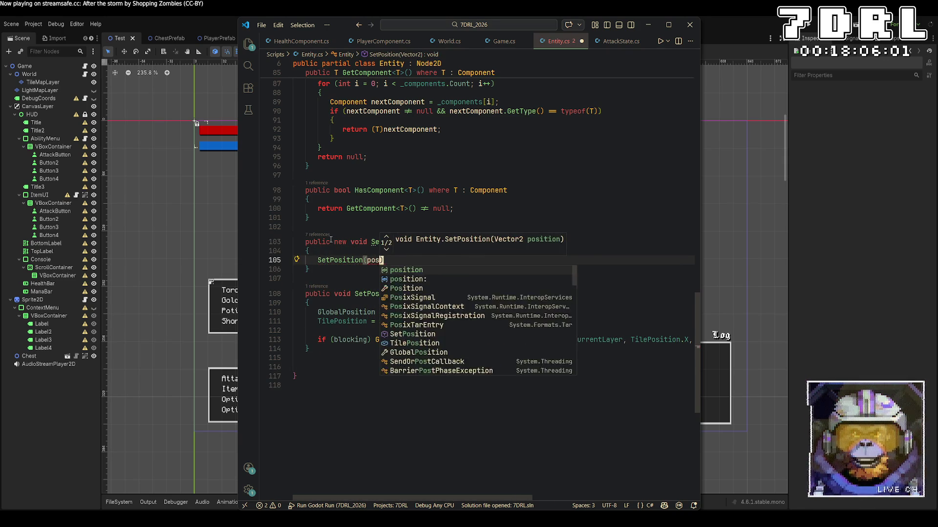
pyautogui.write(', true);')
pyautogui.hotkey('ctrl', 's')
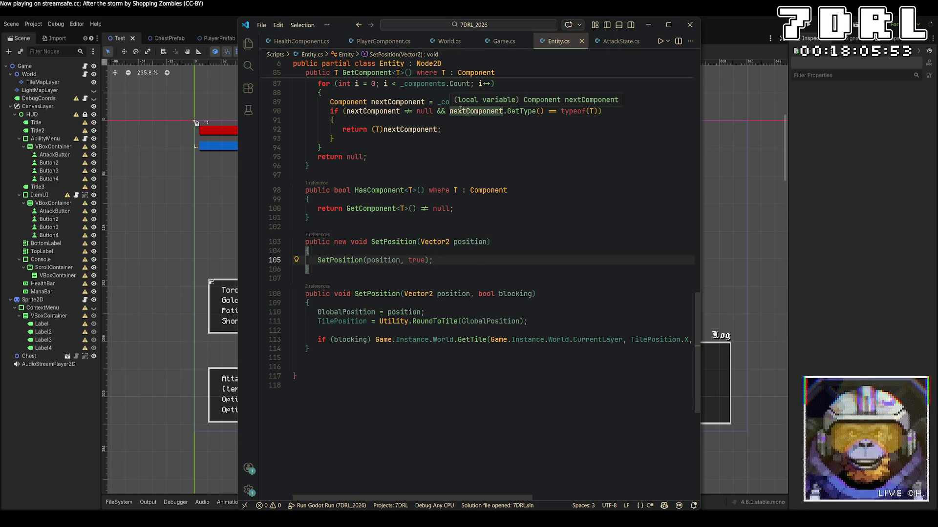
# Pass ', false' to blood.SetPosition in HealthComponent.cs and run the project in Godot
pyautogui.hotkey('ctrl', 'Tab')
pyautogui.scroll(-7, 469, 356)
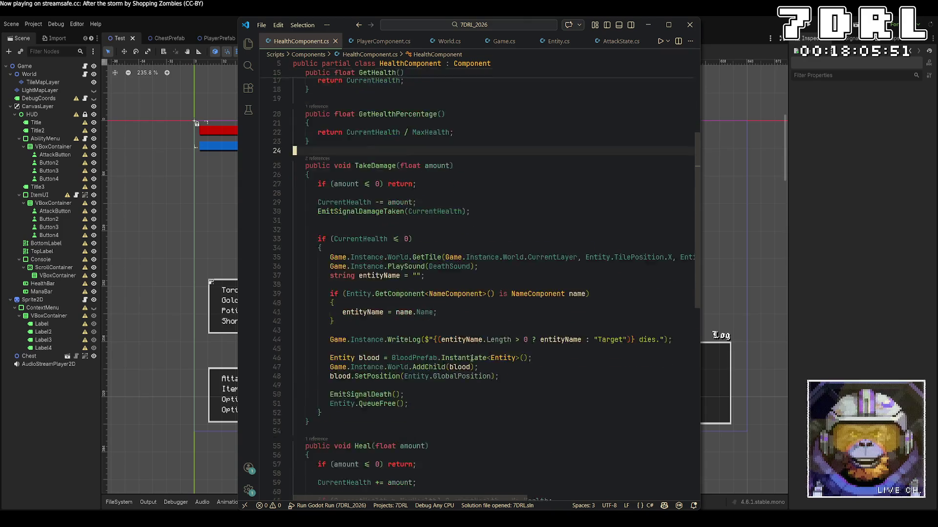
pyautogui.click(490, 308)
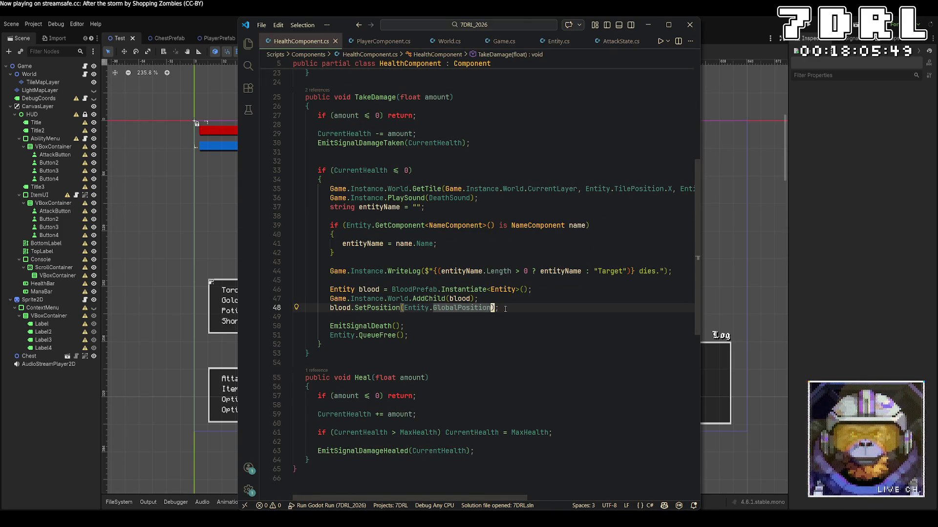
pyautogui.write(', false')
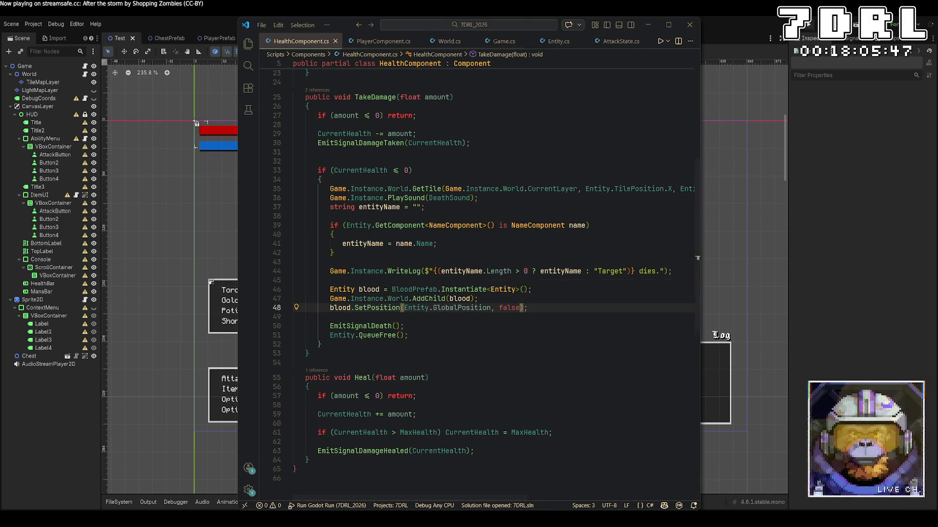
pyautogui.click(809, 29)
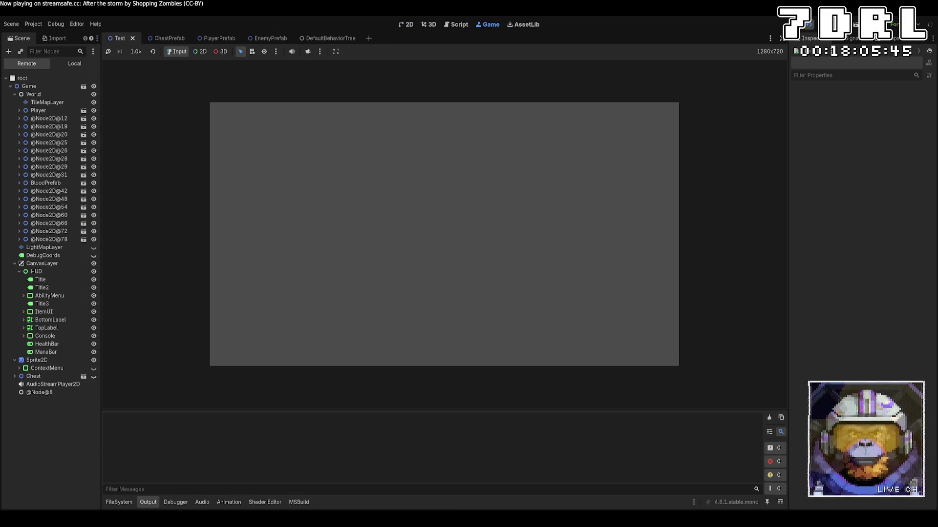
# Walk the player to the Minotaur, kill it with Attack, then stop the game with F8
pyautogui.press('w')
pyautogui.press('a')
pyautogui.press('w')
pyautogui.press('a')
pyautogui.press('w')
pyautogui.press('a')
pyautogui.press('w')
pyautogui.press('a')
pyautogui.press('w')
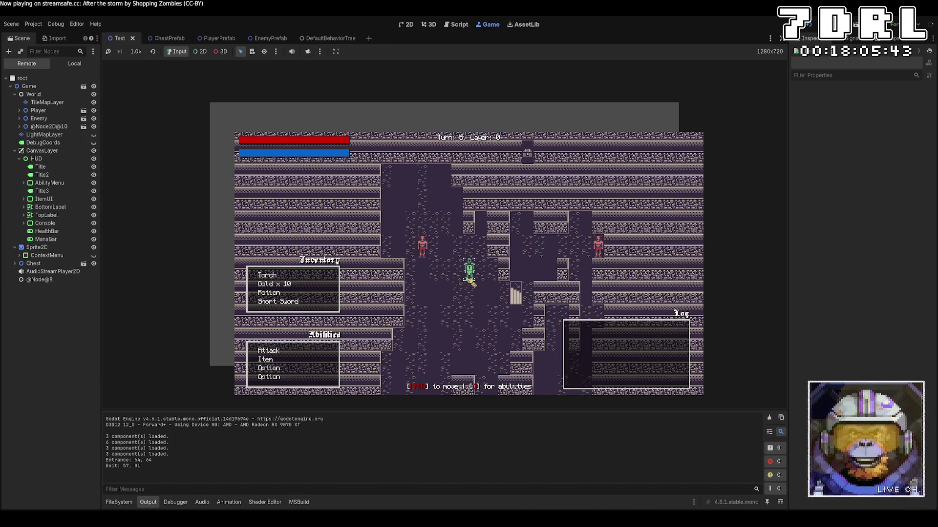
pyautogui.click(278, 353)
pyautogui.press('s')
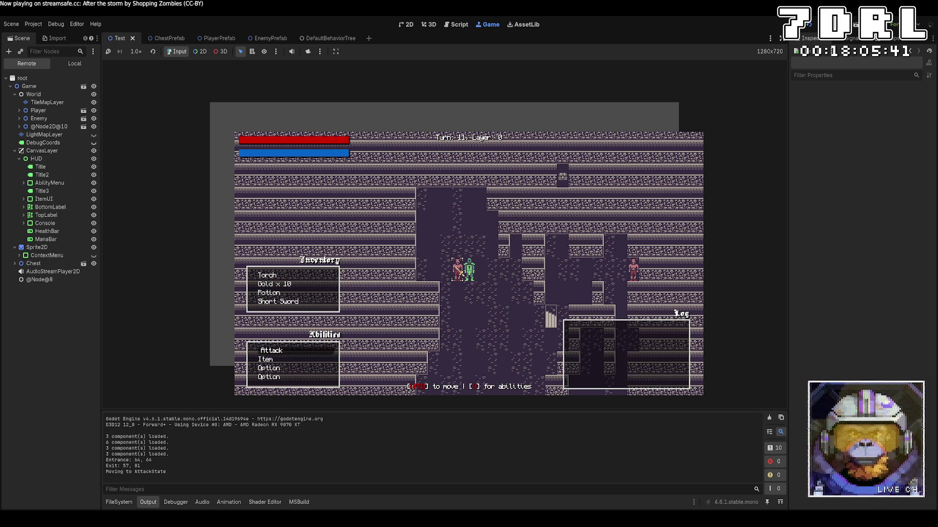
pyautogui.click(457, 269)
pyautogui.press('a')
pyautogui.press('d')
pyautogui.press('a')
pyautogui.press('d')
pyautogui.press('a')
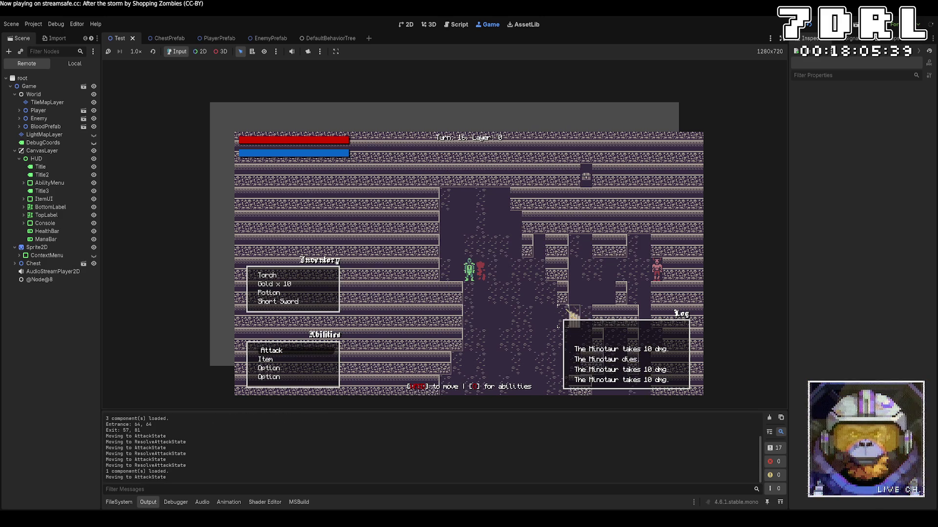
pyautogui.press('F8')
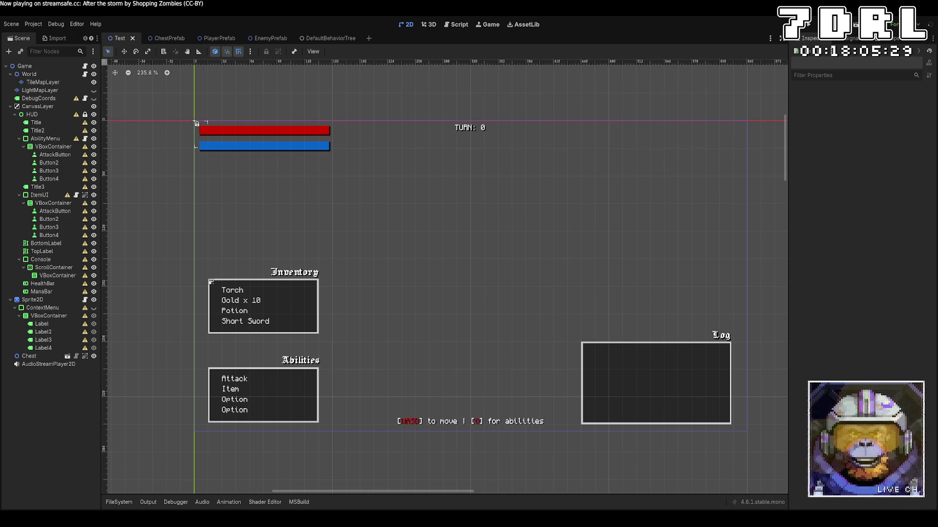
# Back in Godot, browse the FileSystem dock to the Prefabs folder and open BloodPrefab.tscn
pyautogui.hotkey('alt', 'Tab')
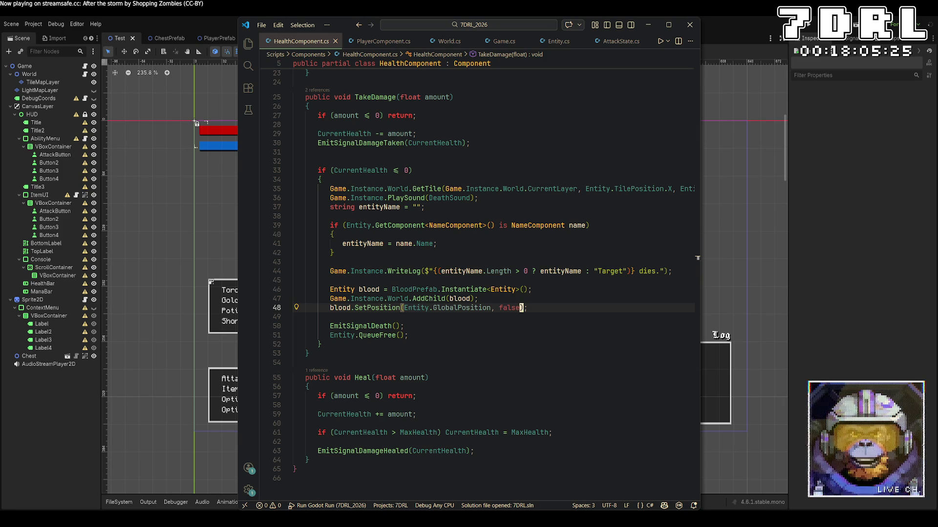
pyautogui.click(45, 397)
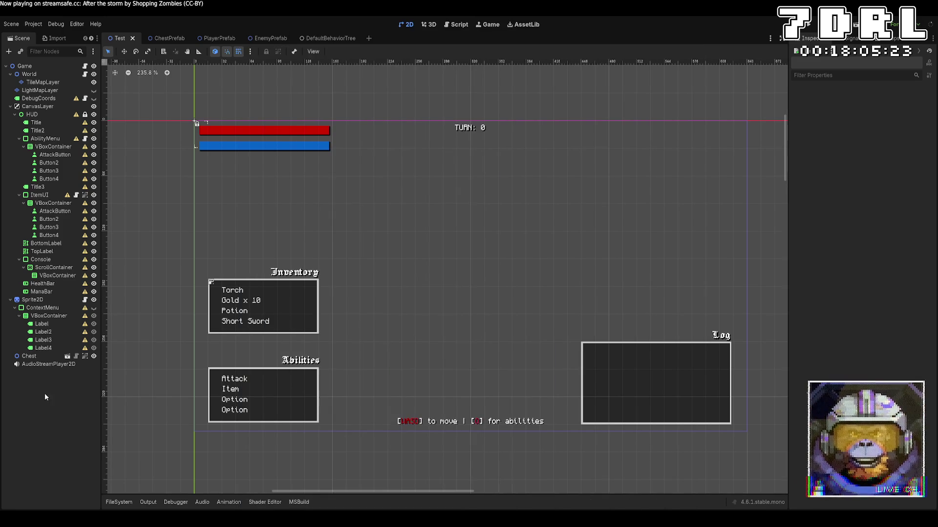
pyautogui.click(119, 503)
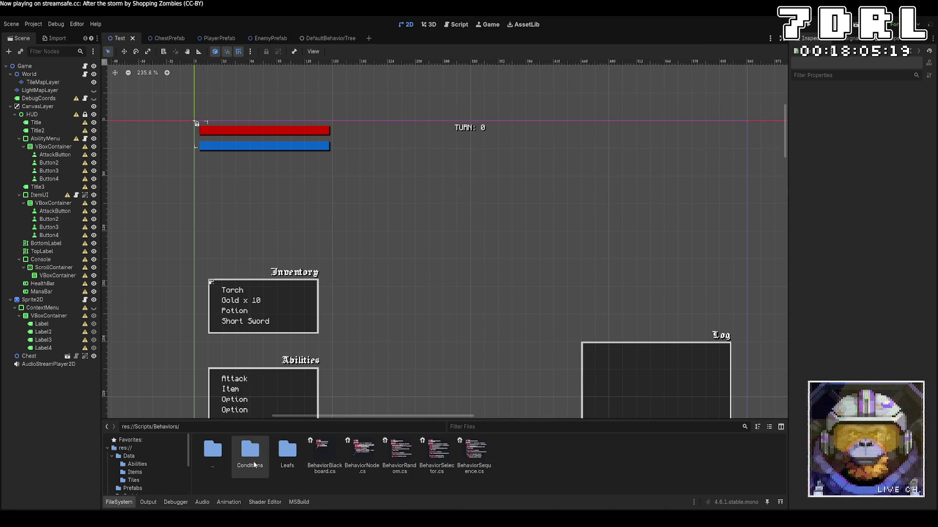
pyautogui.doubleClick(203, 456)
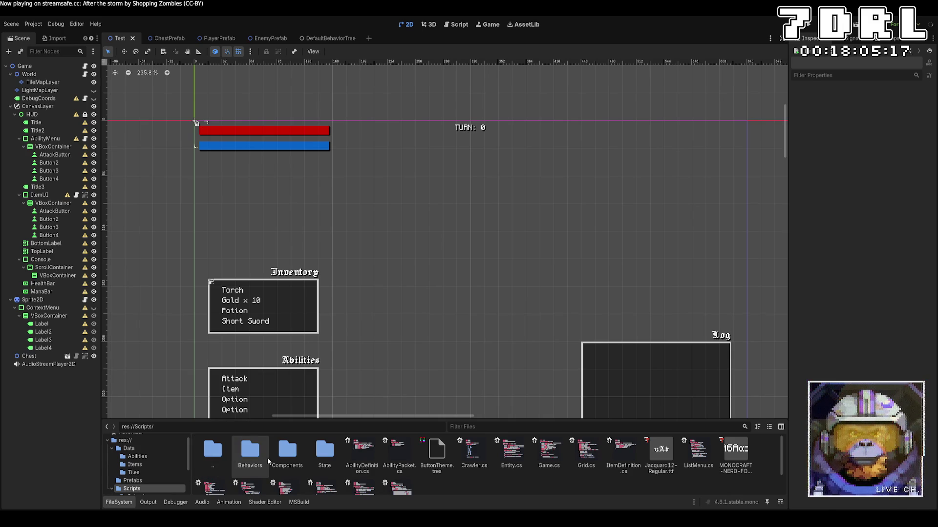
pyautogui.scroll(-2, 267, 458)
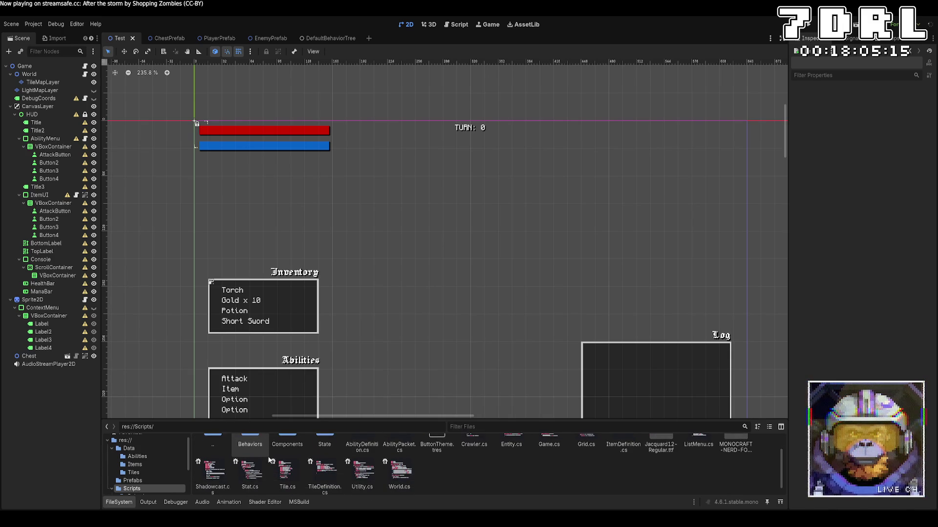
pyautogui.scroll(2, 269, 455)
pyautogui.scroll(-3, 160, 462)
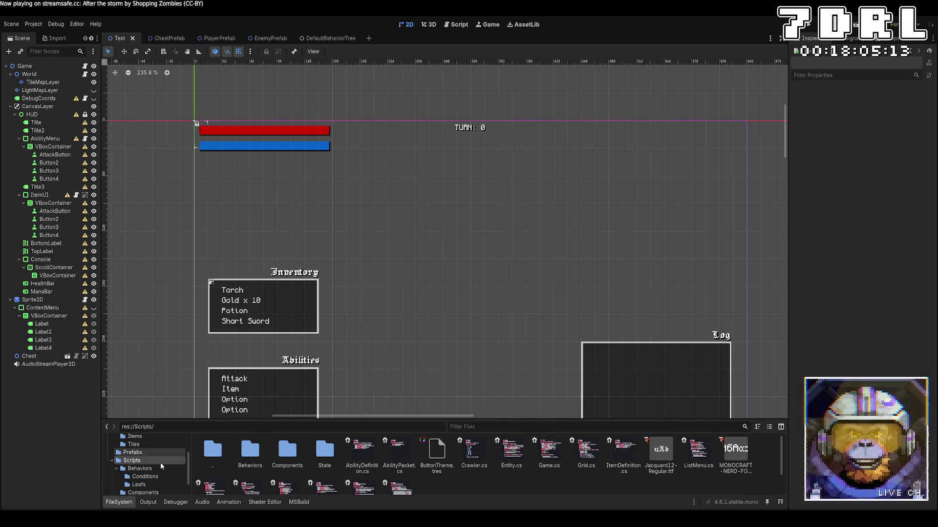
pyautogui.click(162, 454)
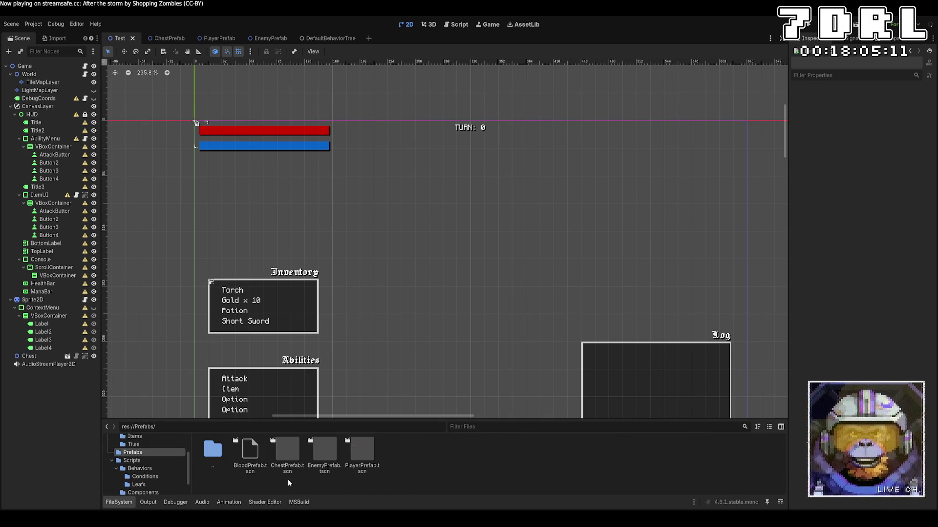
pyautogui.doubleClick(251, 467)
# Set the BloodPrefab root's Ordering Z Index to -10 and run the game with F5
pyautogui.click(37, 68)
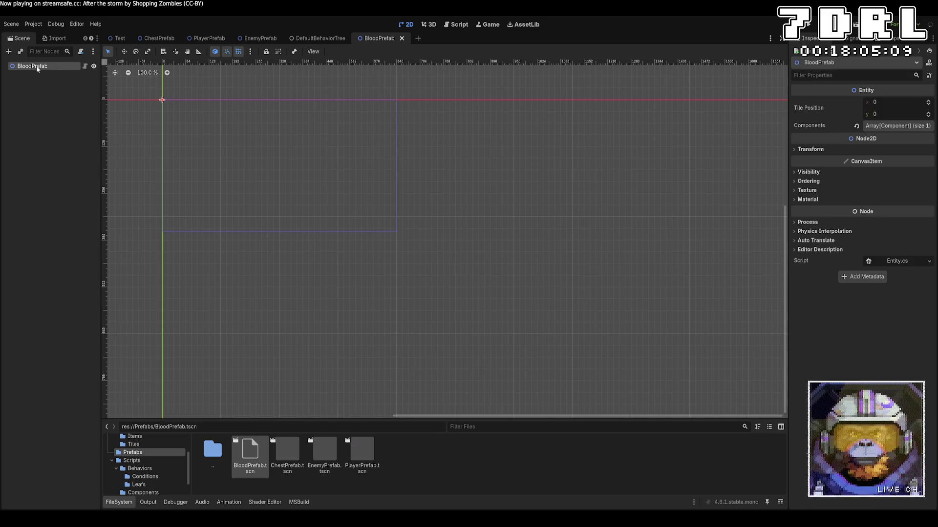
pyautogui.click(823, 181)
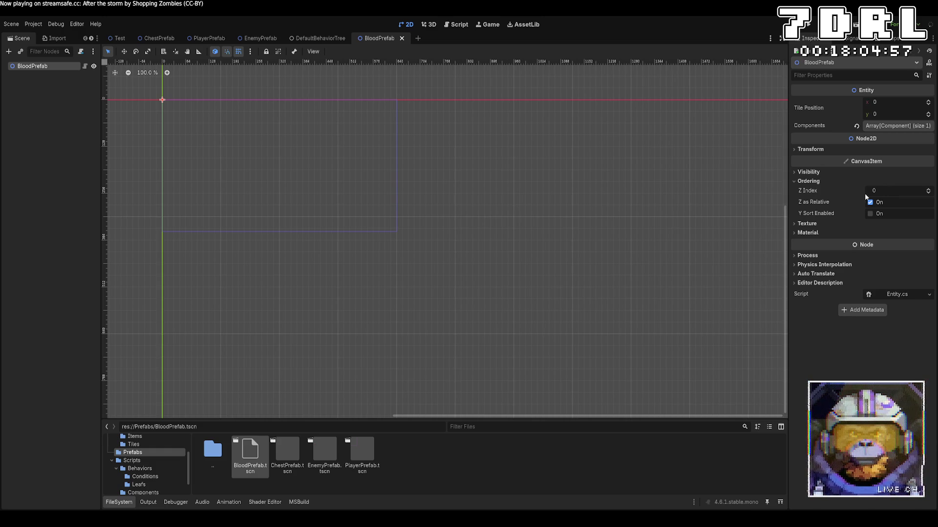
pyautogui.click(883, 190)
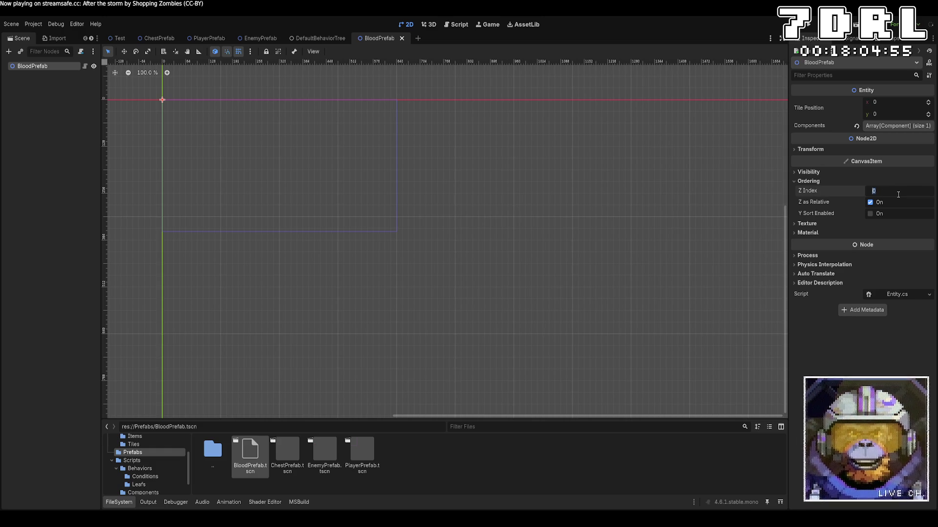
pyautogui.write('-1')
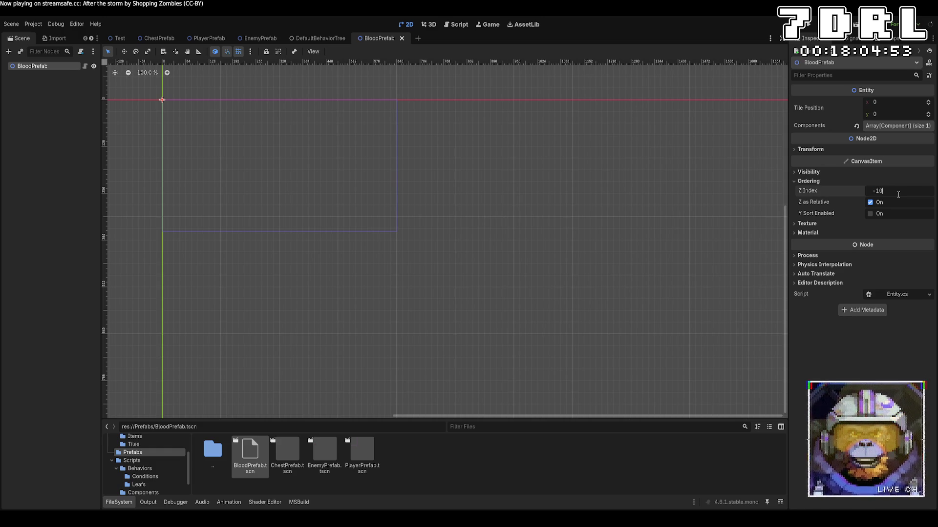
pyautogui.press('Return')
pyautogui.press('F5')
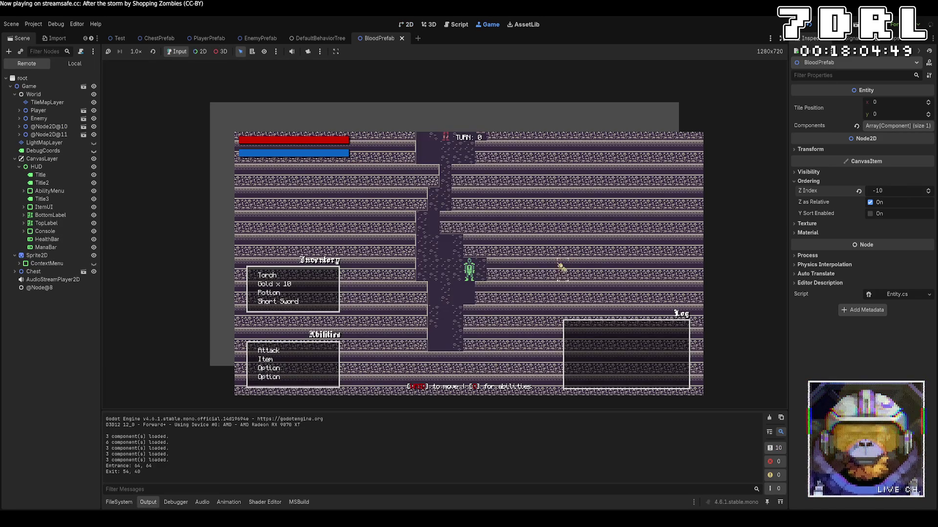
# Move the player to a Minotaur, attack until it dies, then stop the game
pyautogui.press('w')
pyautogui.press('w')
pyautogui.press('w')
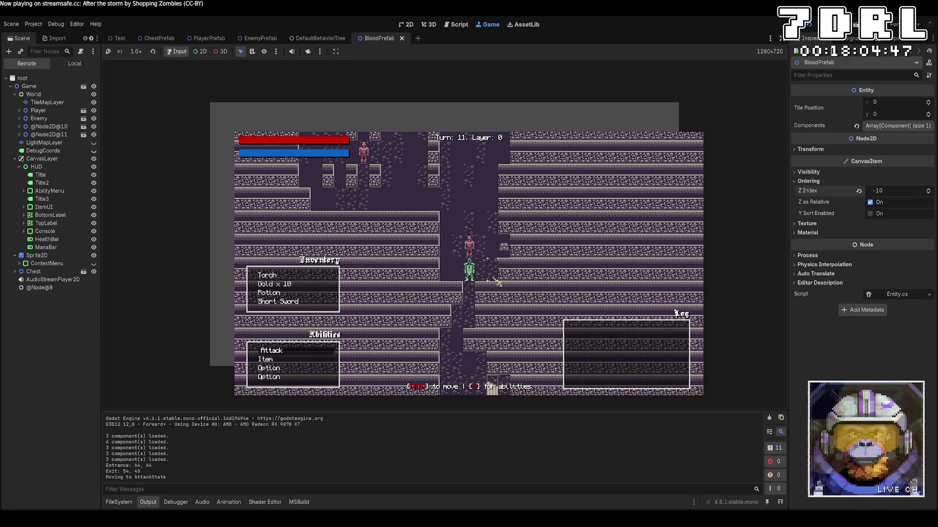
pyautogui.press('w')
pyautogui.press('w')
pyautogui.press('w')
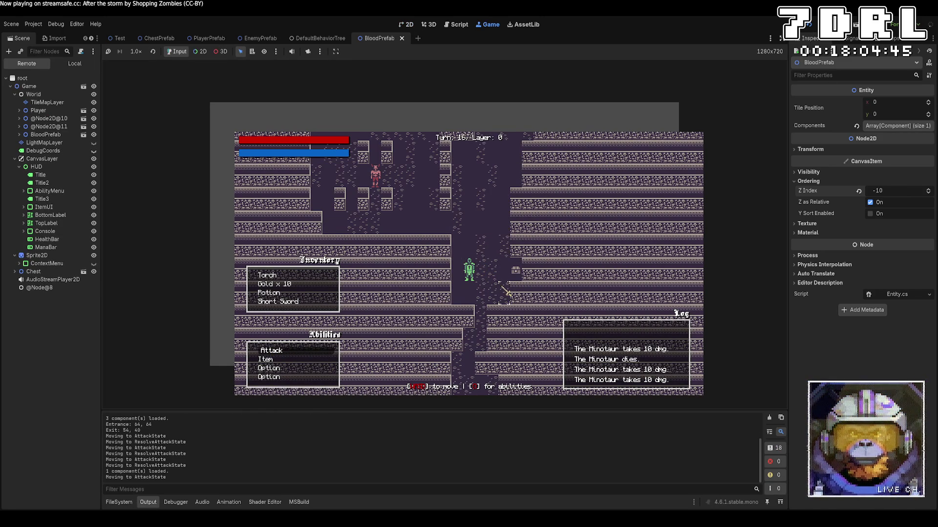
pyautogui.press('F8')
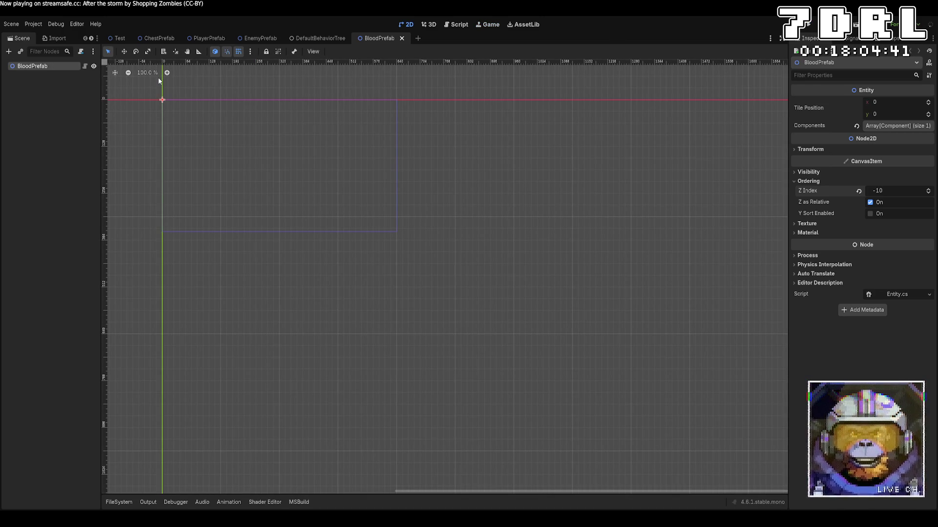
# Return to the Test scene, inspect the TileMapLayer node, then save and run with F5
pyautogui.click(120, 38)
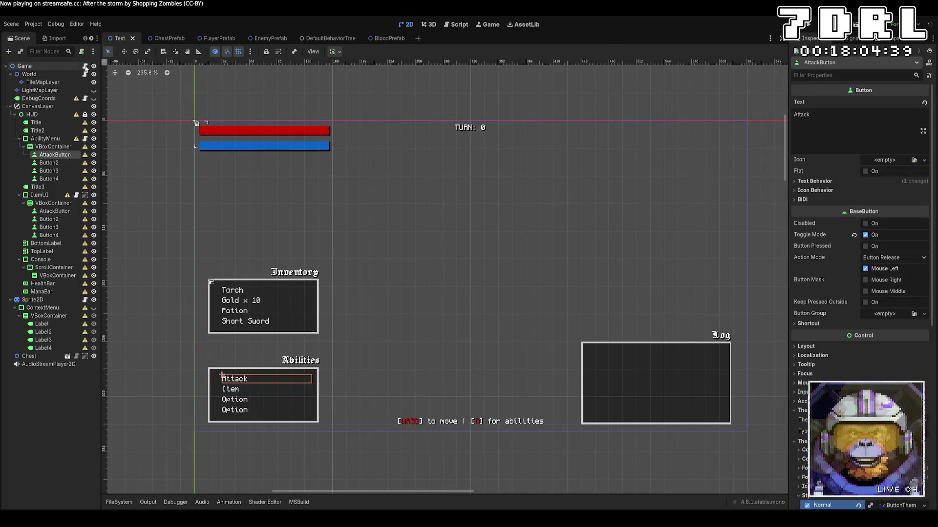
pyautogui.click(57, 81)
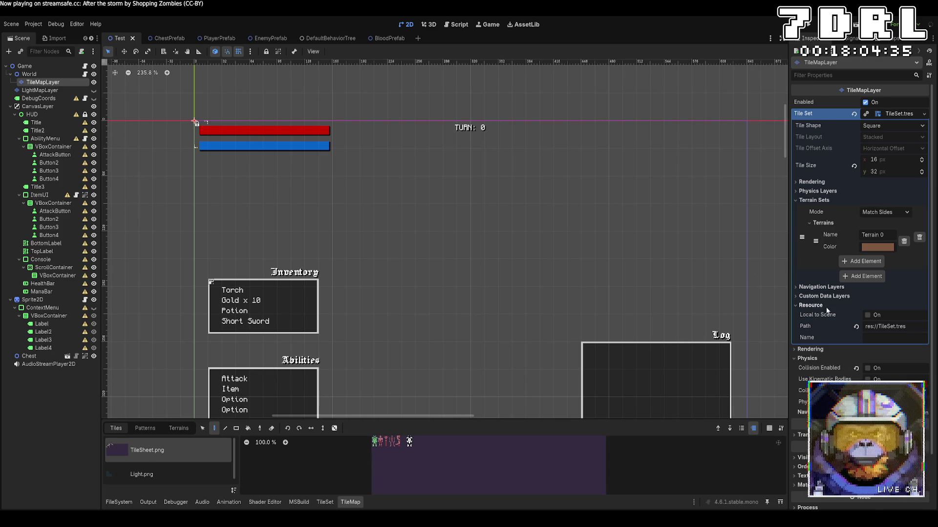
pyautogui.scroll(-3, 827, 310)
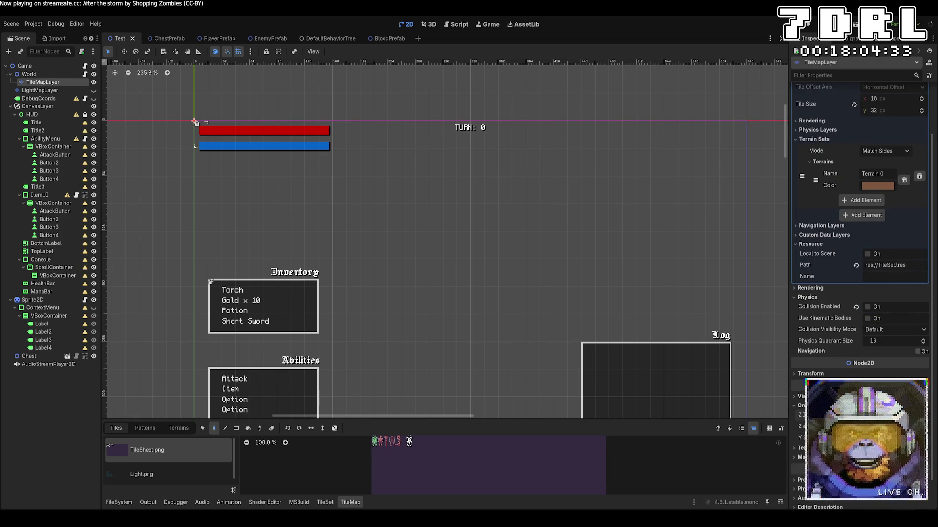
pyautogui.press('F5')
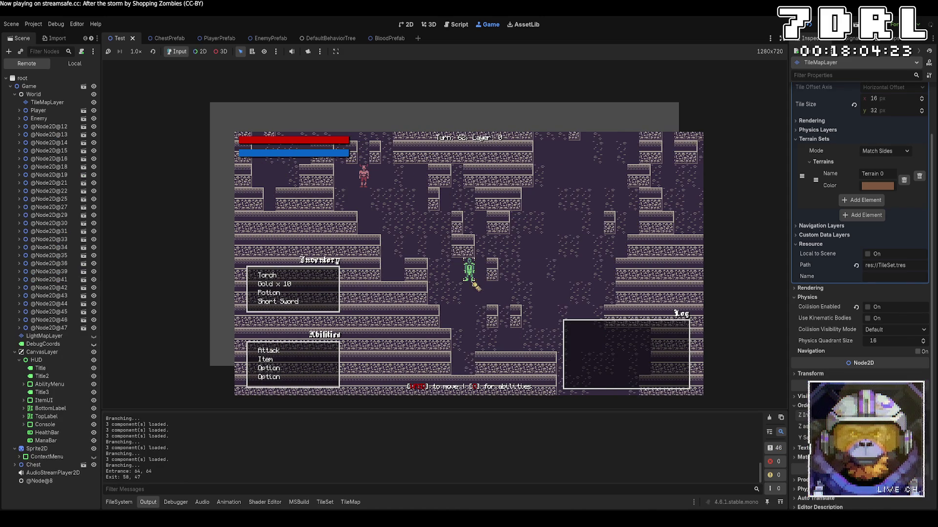
# Kill the Minotaur with Attack, inspect its BloodPrefab in the Remote tree, then stop the game
pyautogui.click(316, 349)
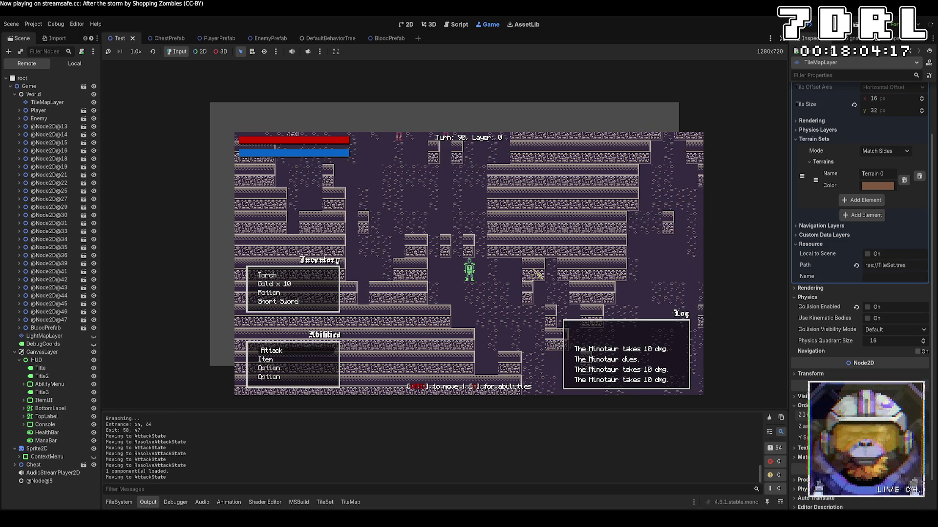
pyautogui.click(46, 328)
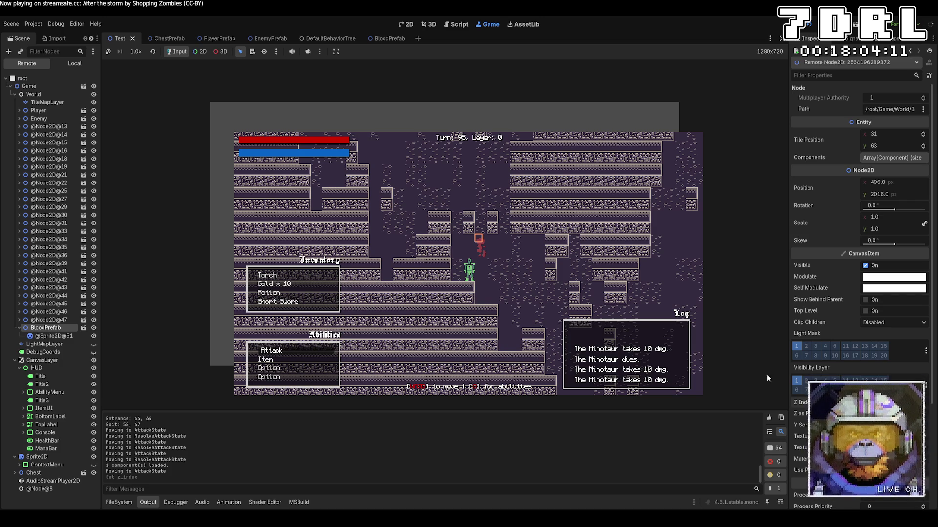
pyautogui.press('F8')
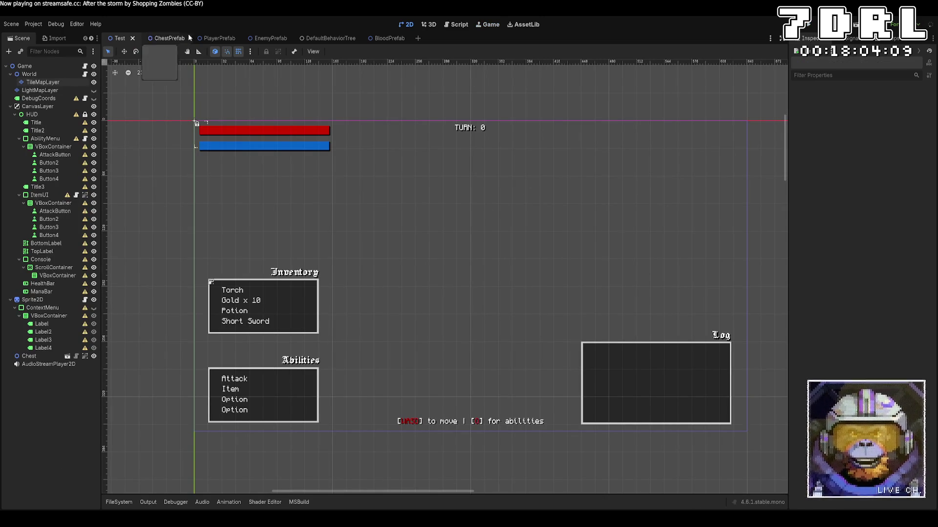
# In the BloodPrefab scene, change the Z Index from -10 to -5
pyautogui.click(39, 90)
pyautogui.click(43, 82)
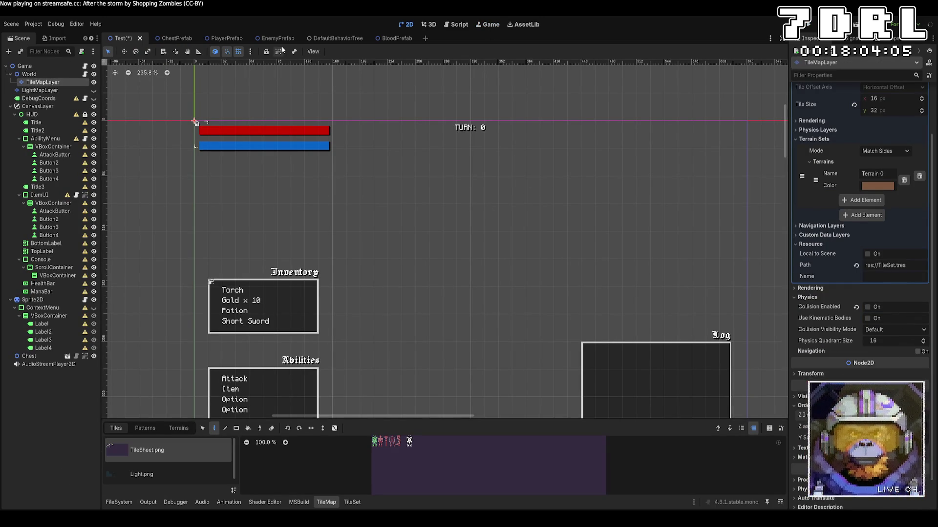
pyautogui.click(389, 38)
pyautogui.click(889, 190)
pyautogui.write('-5')
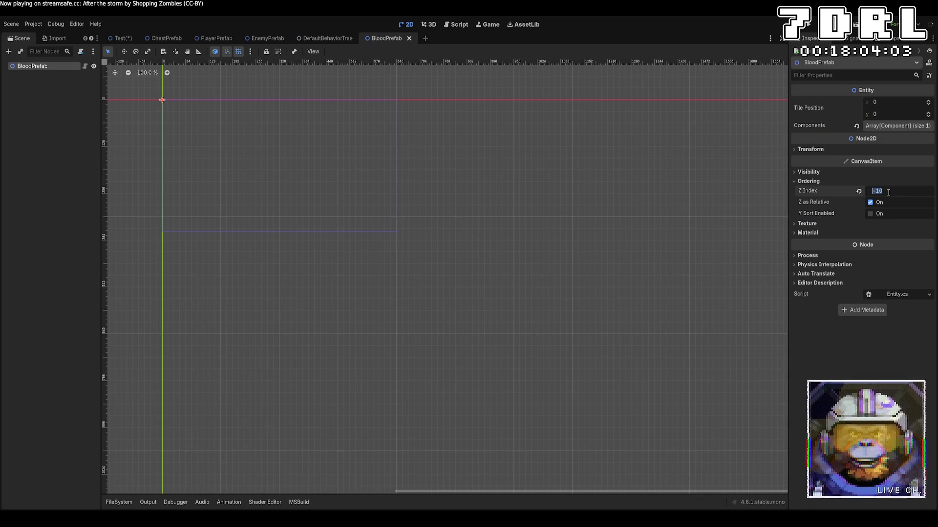
pyautogui.press('Return')
# Run the project, walk the player into a Minotaur and kill it, then move on past the kill
pyautogui.click(811, 25)
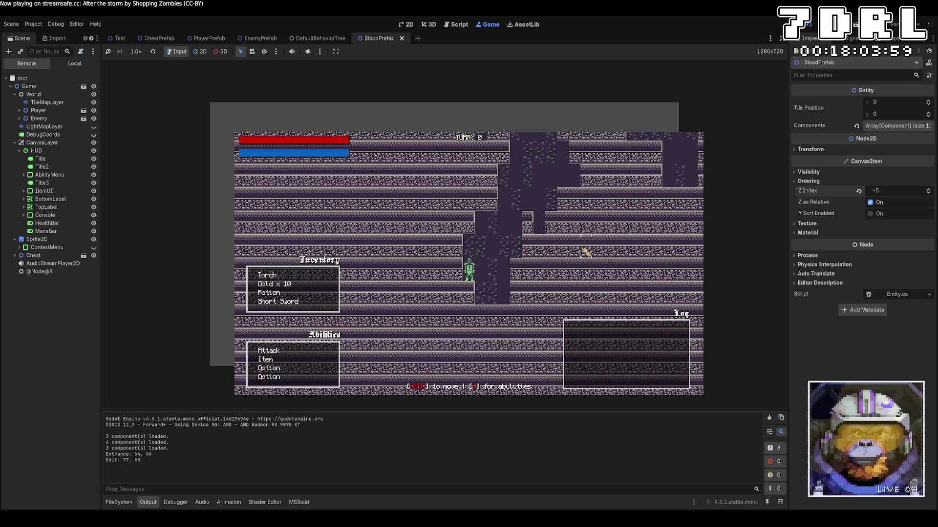
pyautogui.press('d')
pyautogui.press('d')
pyautogui.press('d')
pyautogui.press('d')
pyautogui.press('d')
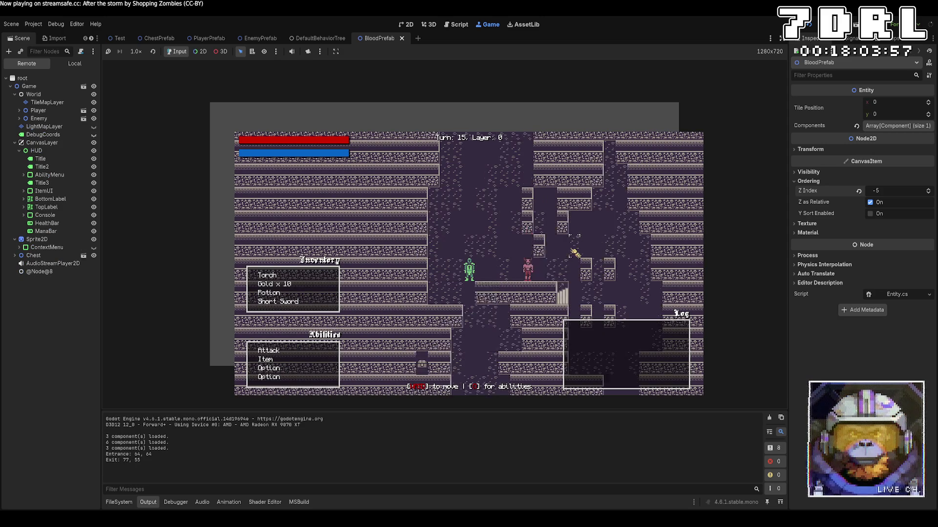
pyautogui.press('d')
pyautogui.press('d')
pyautogui.press('d')
pyautogui.press('d')
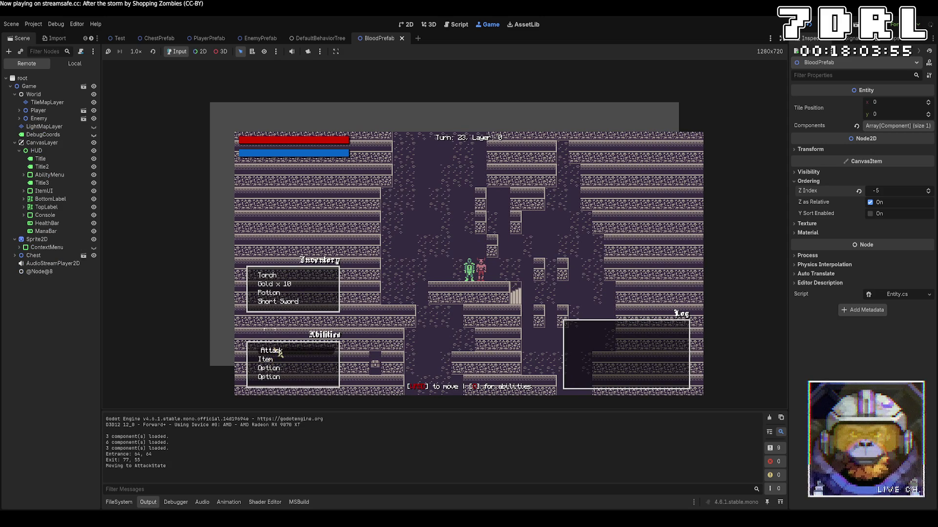
pyautogui.press('d')
pyautogui.press('d')
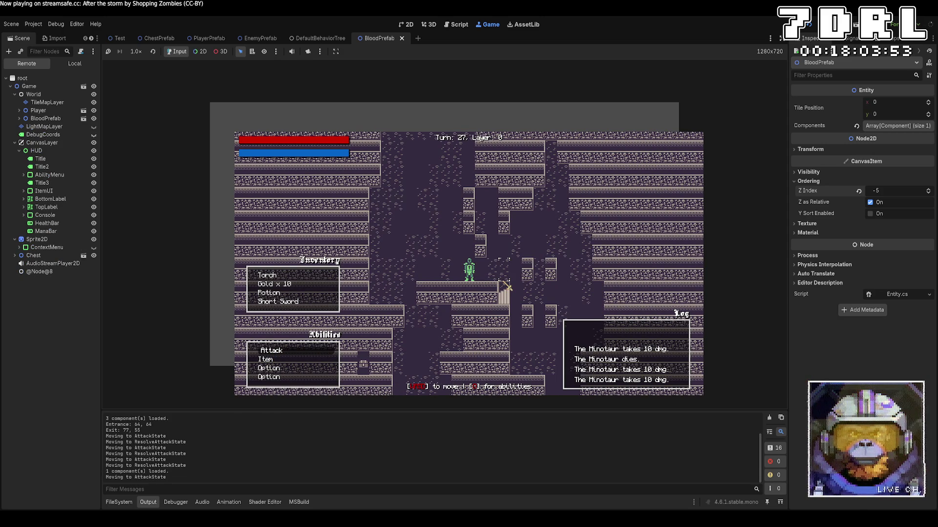
pyautogui.press('d')
pyautogui.press('d')
pyautogui.press('s')
pyautogui.press('d')
pyautogui.press('s')
pyautogui.press('d')
pyautogui.press('d')
pyautogui.press('s')
# Take the stairs down to Layer 1, fight the next Minotaur, then stop the game with F8
pyautogui.press('d')
pyautogui.press('a')
pyautogui.press('a')
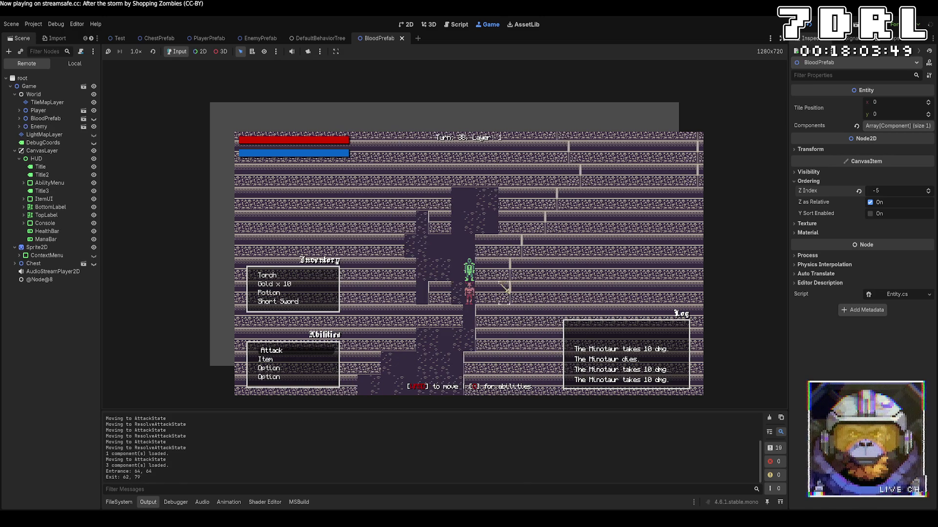
pyautogui.press('s')
pyautogui.press('s')
pyautogui.press('s')
pyautogui.press('w')
pyautogui.press('w')
pyautogui.press('w')
pyautogui.press('w')
pyautogui.press('w')
pyautogui.press('d')
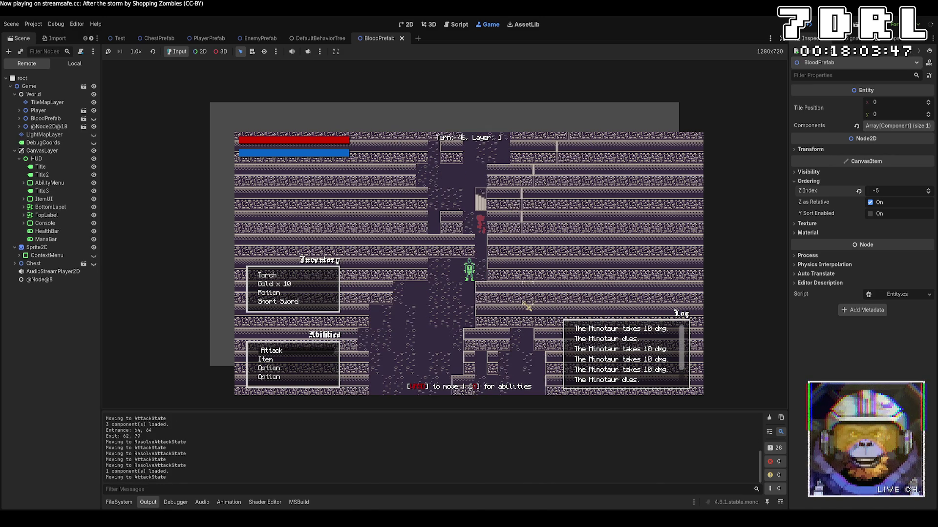
pyautogui.press('w')
pyautogui.press('w')
pyautogui.press('w')
pyautogui.press('d')
pyautogui.press('w')
pyautogui.press('F8')
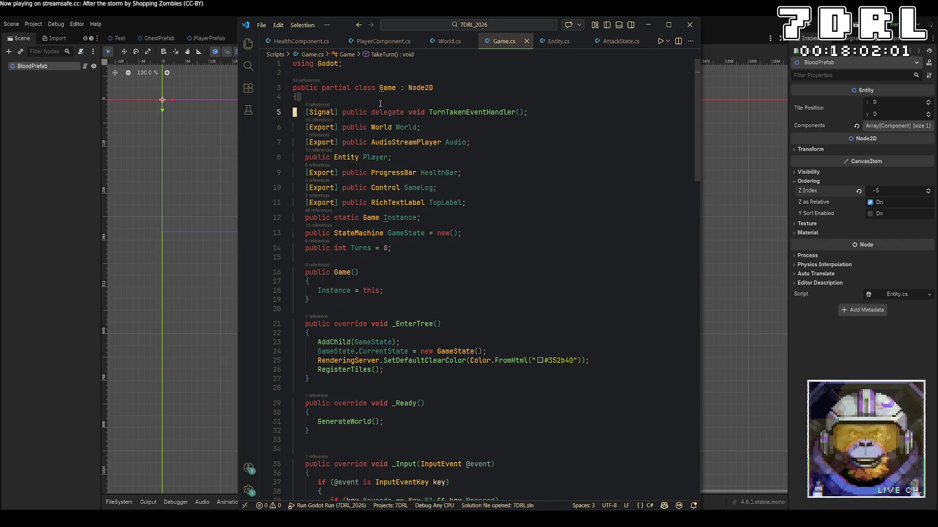
# Add a '/// 1. potion' doc-comment line above the Game class declaration
pyautogui.click(295, 81)
pyautogui.press('Return')
pyautogui.hotkey('ctrl', 'z')
pyautogui.press('Home')
pyautogui.press('Return')
pyautogui.press('Return')
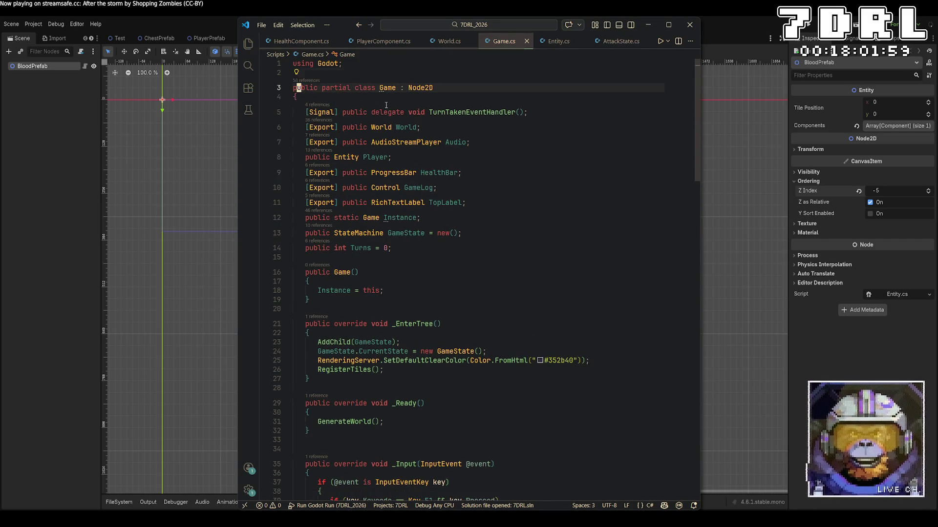
pyautogui.press('Up')
pyautogui.press('Up')
pyautogui.press('Up')
pyautogui.press('Down')
pyautogui.write('/// ')
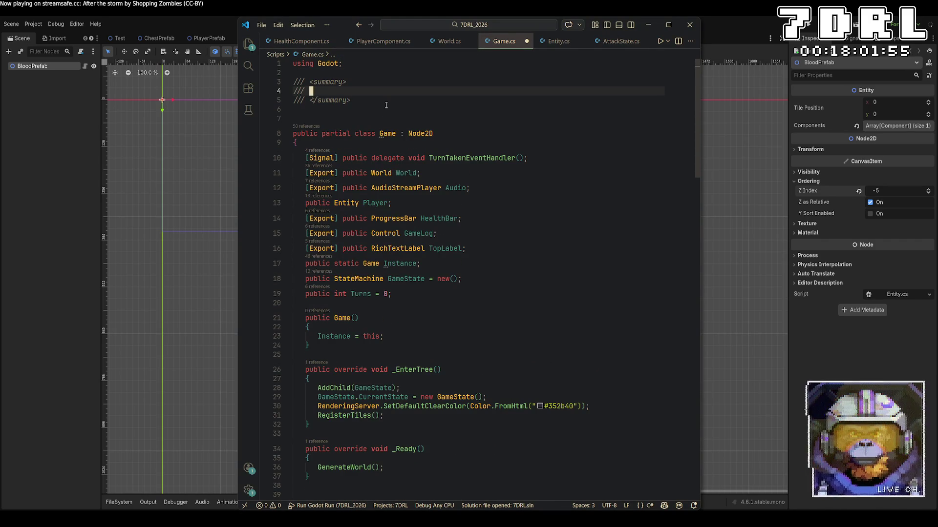
pyautogui.write('1. potion')
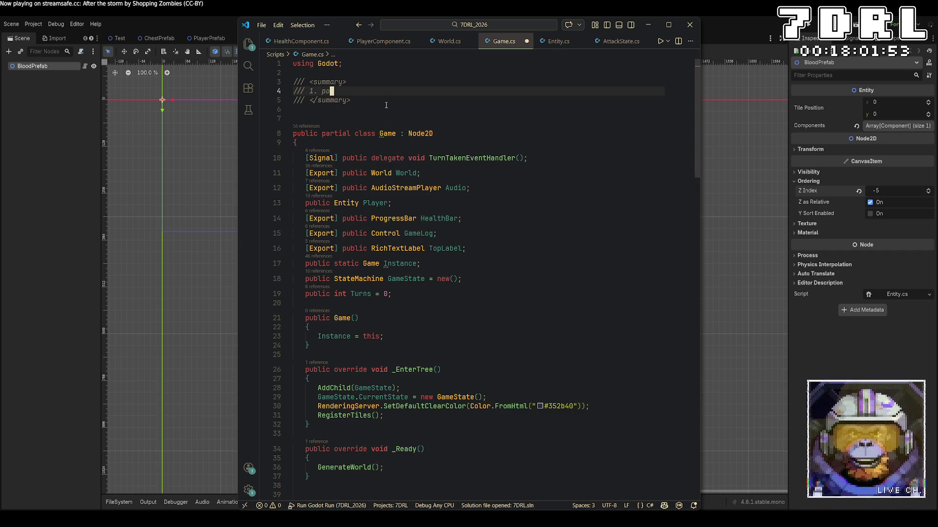
# Add comment lines '2. gold', '3. ai' and '4. "goal"', then save Game.cs
pyautogui.press('Return')
pyautogui.write('2.')
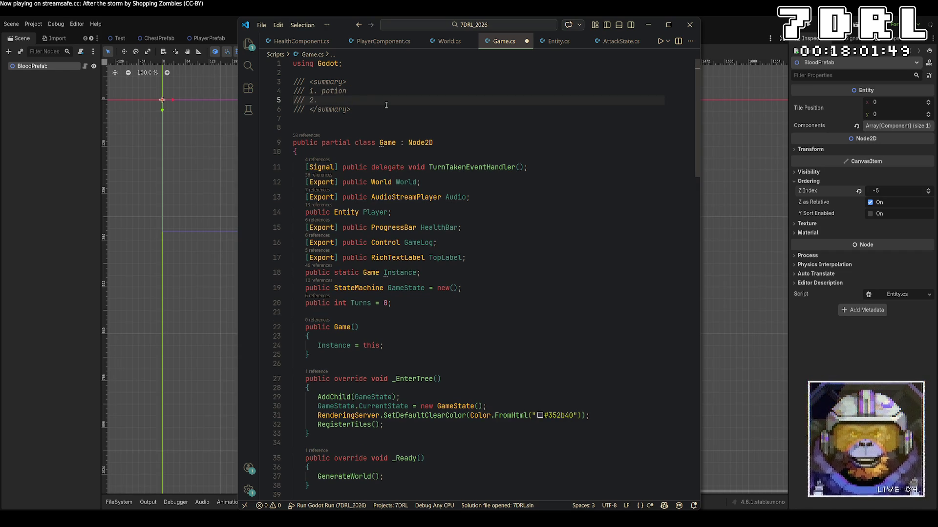
pyautogui.write(' gold')
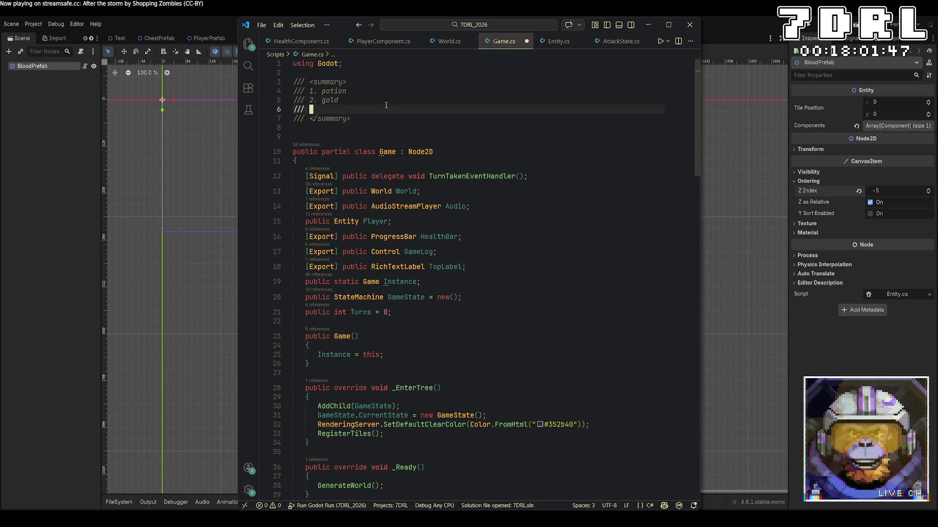
pyautogui.press('Return')
pyautogui.write('3. ai')
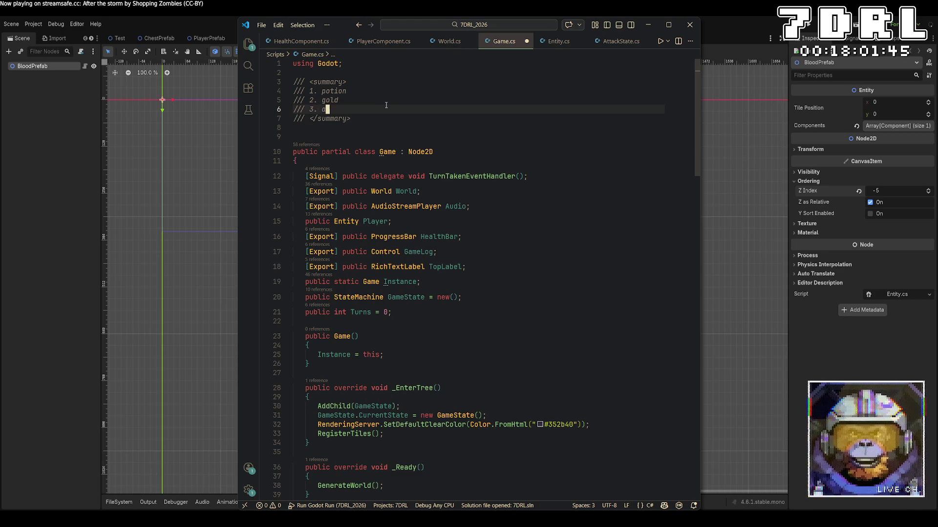
pyautogui.press('Return')
pyautogui.write('4.')
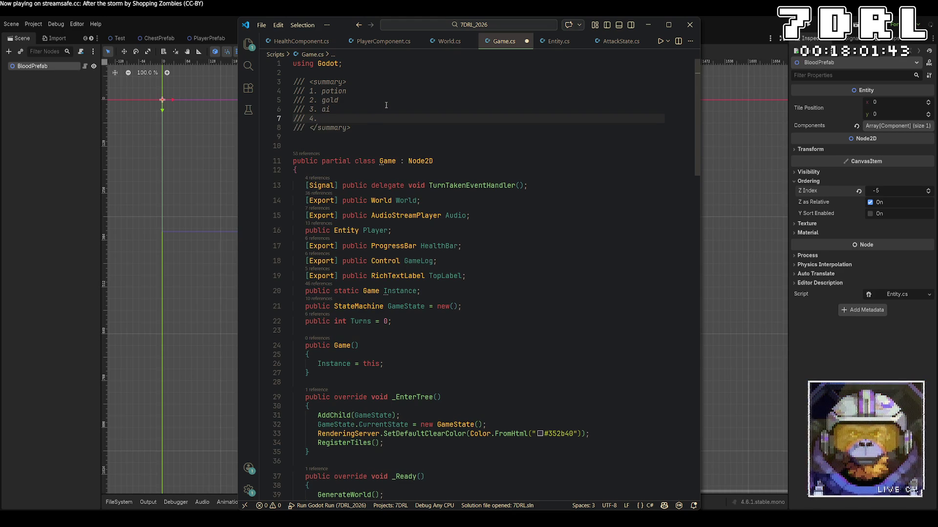
pyautogui.write(' "goal"')
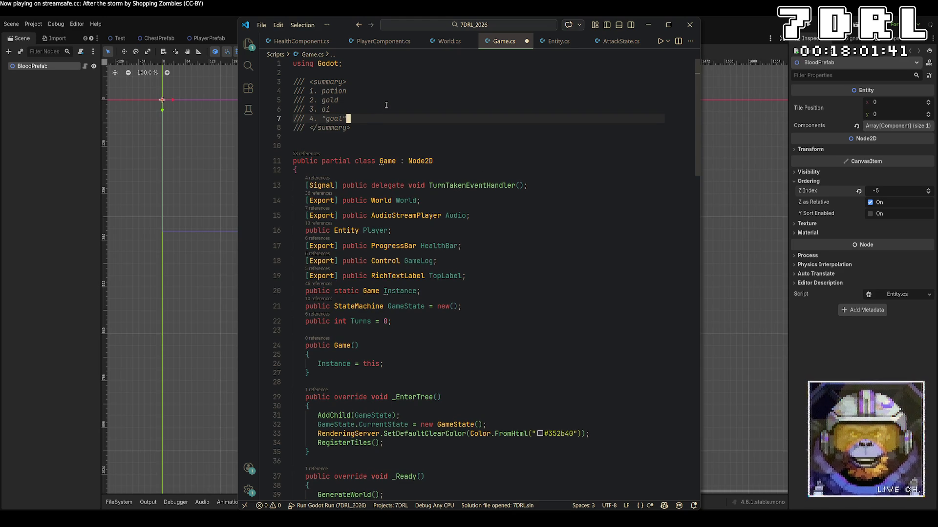
pyautogui.hotkey('ctrl', 's')
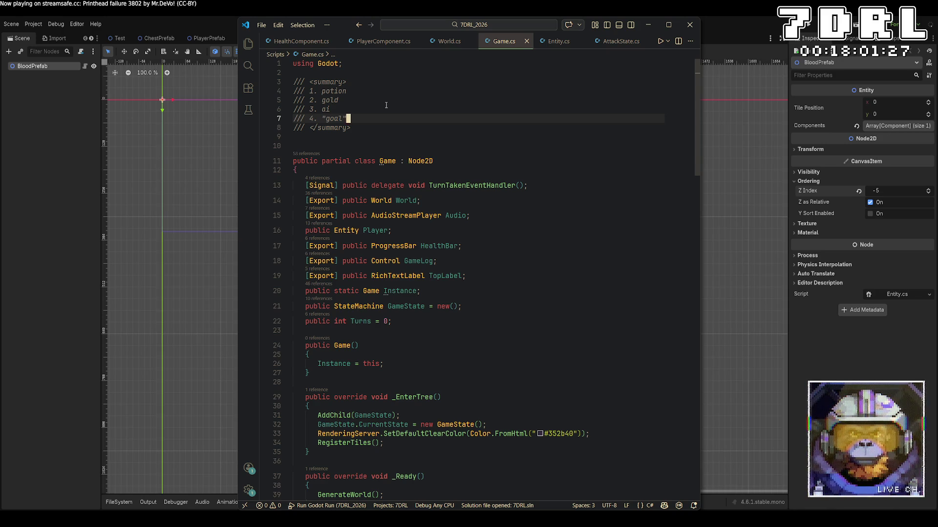
# In Aseprite's Sprite-0002, sample the dark swatch colour 202e37 and copy its hex code
pyautogui.hotkey('alt', 'Tab')
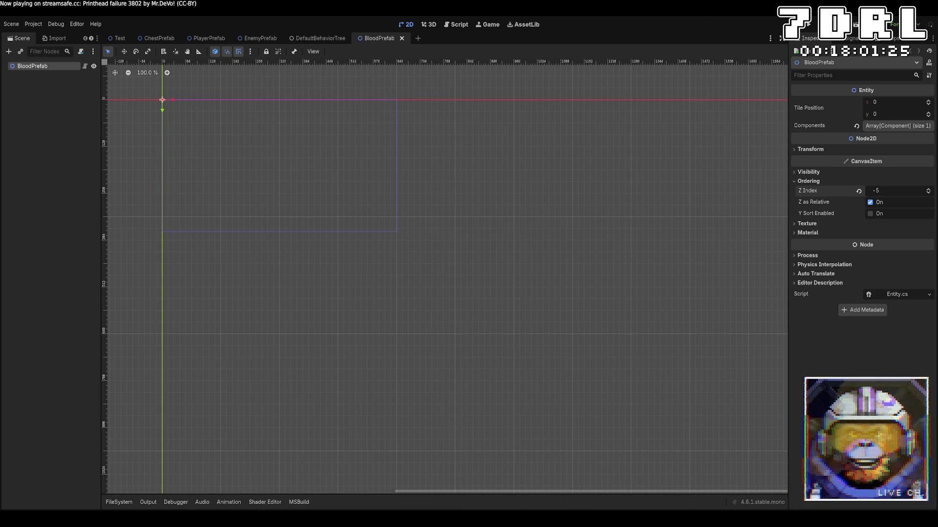
pyautogui.hotkey('alt', 'Tab')
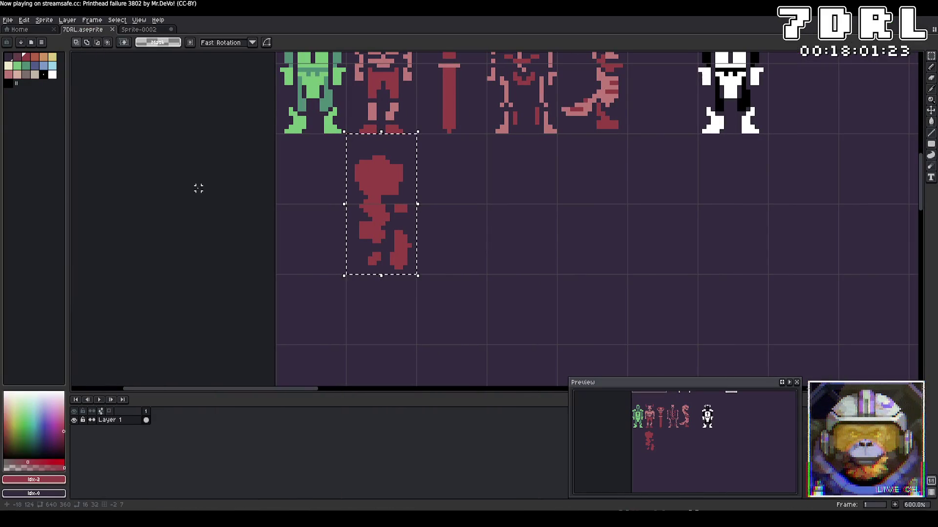
pyautogui.click(139, 30)
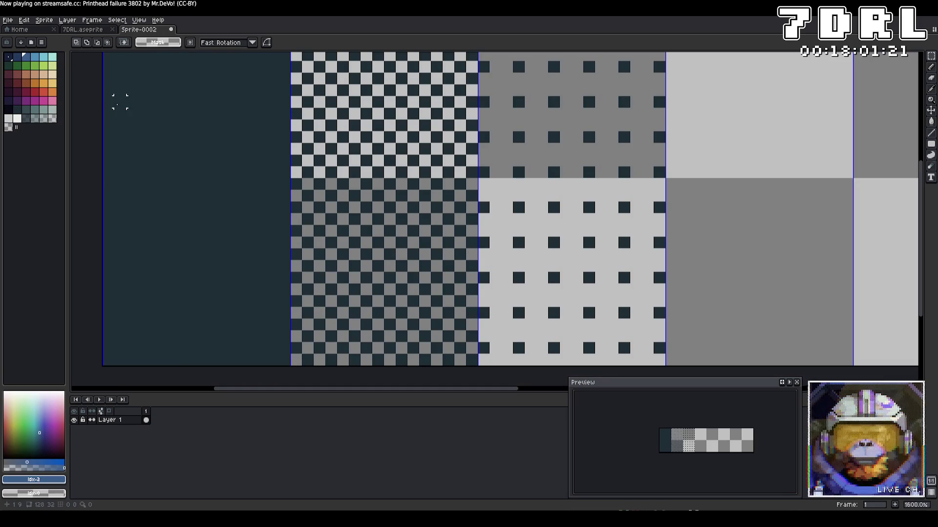
pyautogui.keyDown('alt'); pyautogui.click(144, 113); pyautogui.keyUp('alt')
pyautogui.click(53, 481)
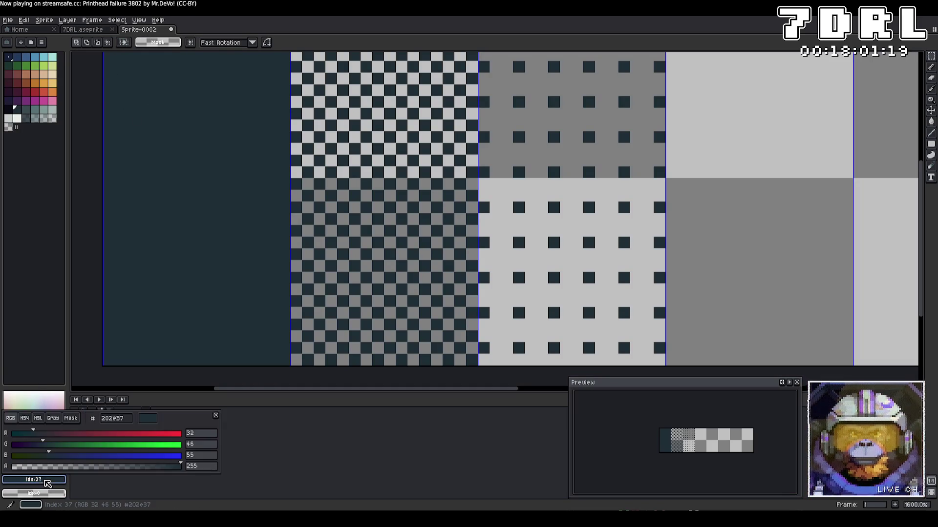
pyautogui.click(62, 482)
pyautogui.click(62, 482)
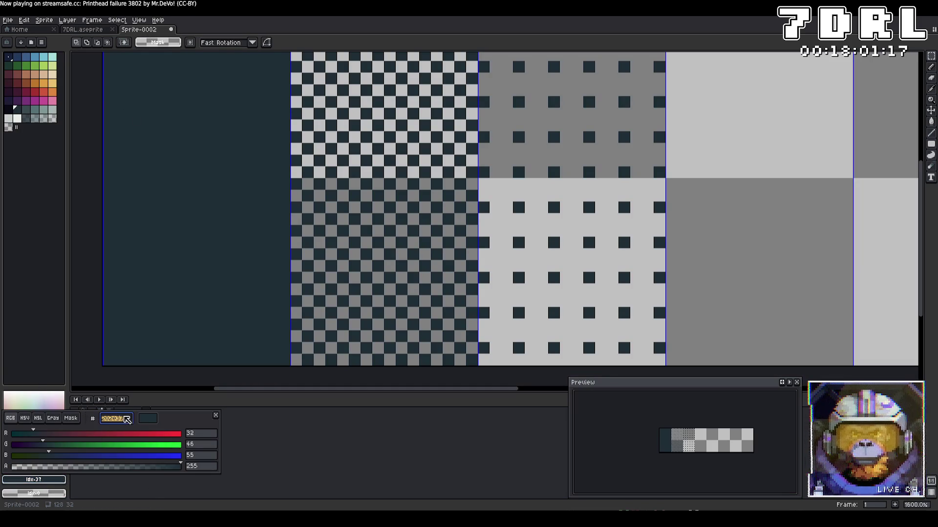
# Set Game.cs's default clear colour hex string to #202e37 and launch the game with F5
pyautogui.hotkey('alt', 'Tab')
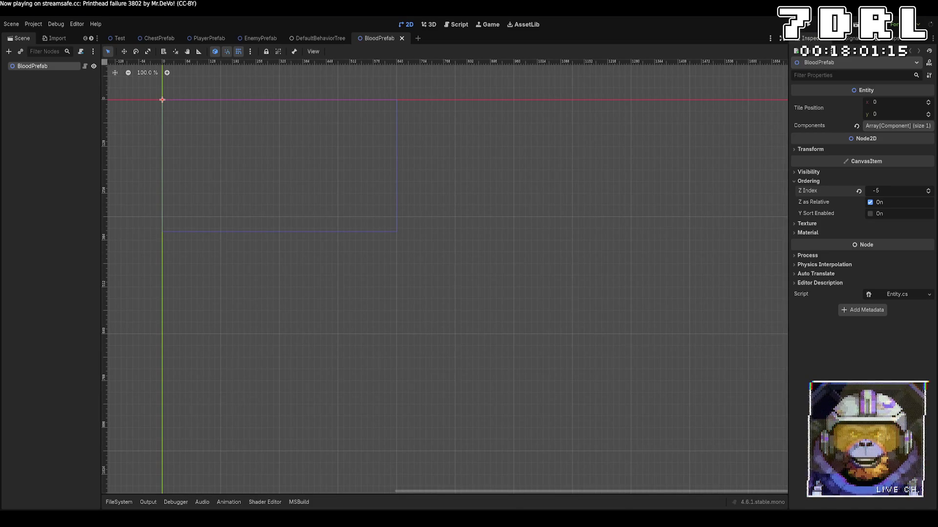
pyautogui.hotkey('alt', 'Tab')
pyautogui.click(578, 434)
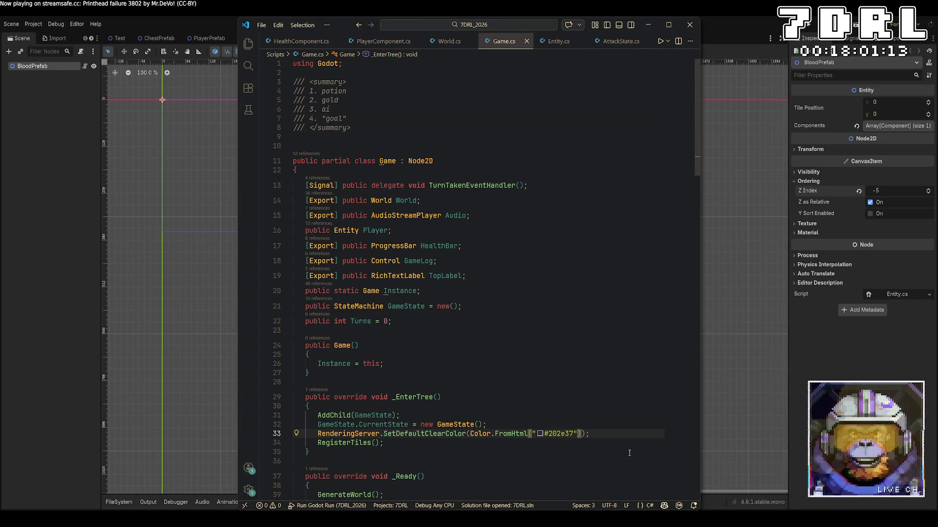
pyautogui.press('Up')
pyautogui.press('Up')
pyautogui.press('Up')
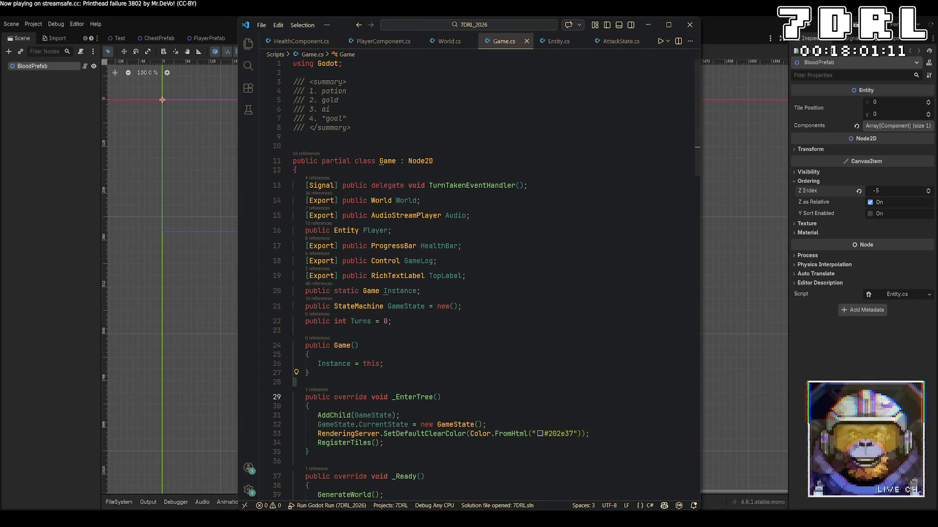
pyautogui.hotkey('alt', 'Tab')
pyautogui.press('F5')
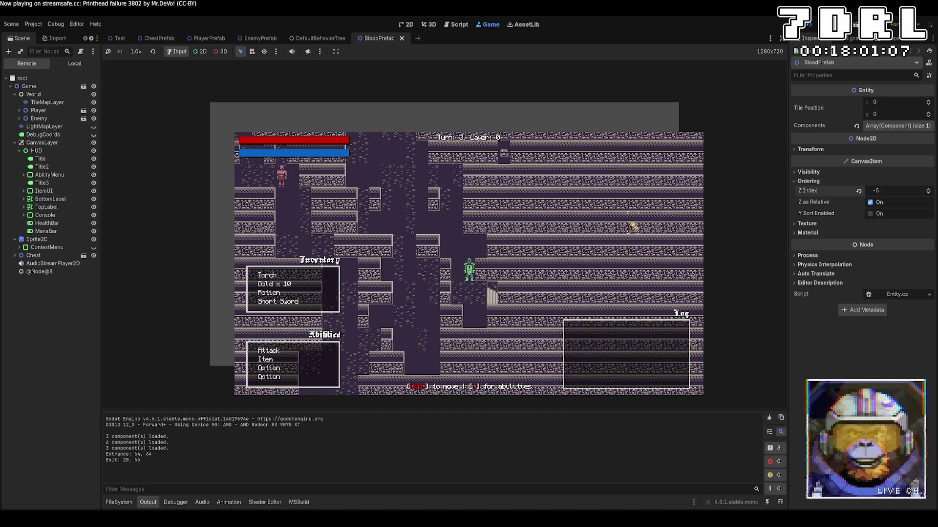
# Walk the player through the dungeon up to a Minotaur and attack it until it dies
pyautogui.press('w')
pyautogui.press('a')
pyautogui.press('w')
pyautogui.press('a')
pyautogui.press('w')
pyautogui.press('a')
pyautogui.press('w')
pyautogui.press('a')
pyautogui.press('w')
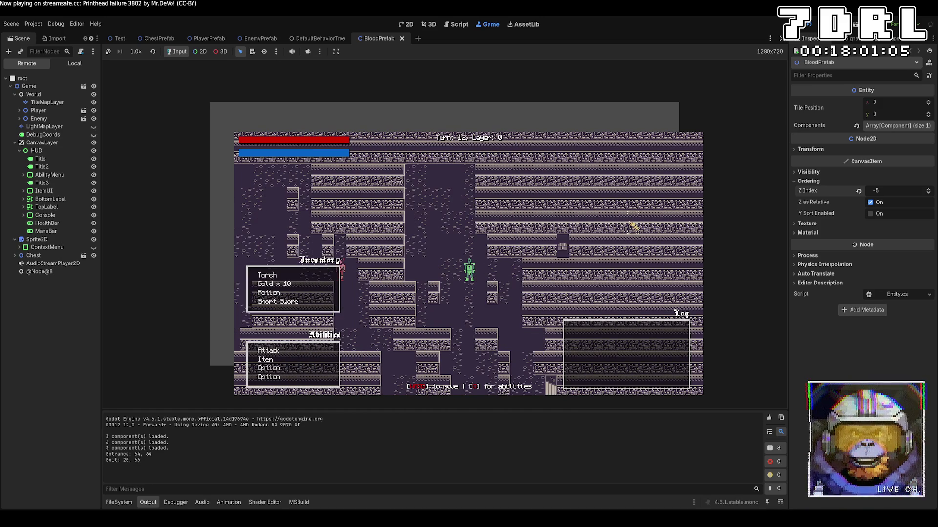
pyautogui.press('s')
pyautogui.press('s')
pyautogui.press('a')
pyautogui.press('s')
pyautogui.press('s')
pyautogui.press('s')
pyautogui.press('a')
pyautogui.press('s')
pyautogui.press('s')
pyautogui.press('s')
pyautogui.press('d')
pyautogui.press('s')
pyautogui.press('s')
pyautogui.press('s')
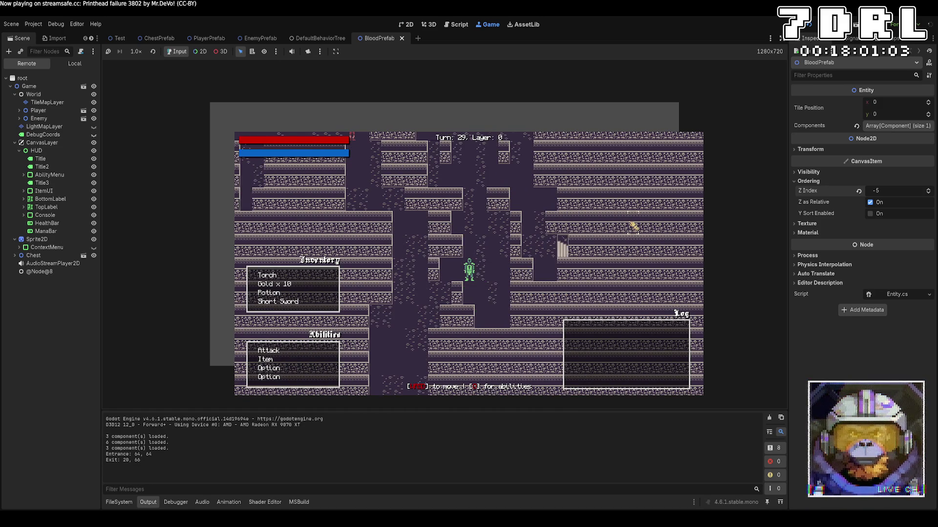
pyautogui.press('a')
pyautogui.press('a')
pyautogui.press('s')
pyautogui.press('a')
pyautogui.press('s')
pyautogui.press('a')
pyautogui.press('s')
pyautogui.press('a')
pyautogui.press('s')
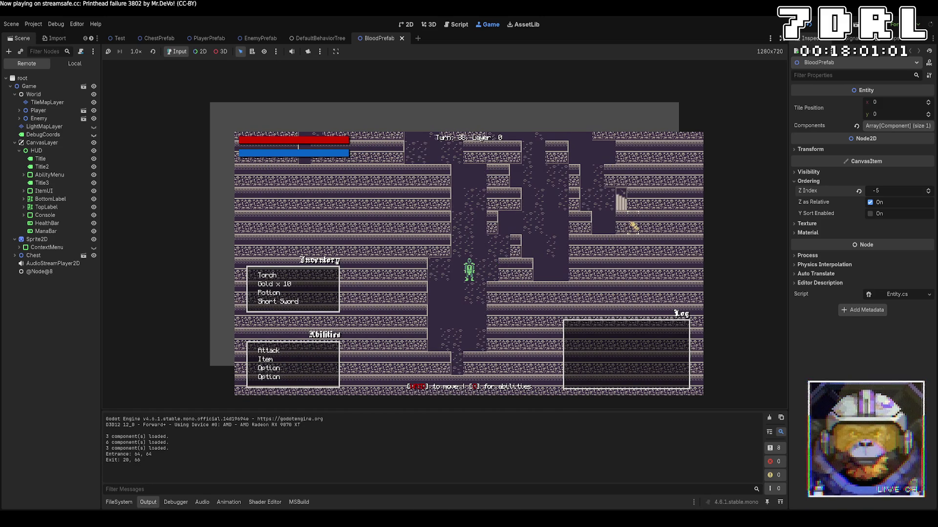
pyautogui.press('w')
pyautogui.press('w')
pyautogui.press('a')
pyautogui.press('w')
pyautogui.press('w')
pyautogui.press('w')
pyautogui.press('a')
pyautogui.press('w')
pyautogui.press('w')
pyautogui.press('w')
pyautogui.press('a')
pyautogui.press('w')
pyautogui.press('w')
pyautogui.press('w')
pyautogui.press('a')
pyautogui.press('w')
pyautogui.press('w')
pyautogui.press('w')
pyautogui.press('a')
pyautogui.press('w')
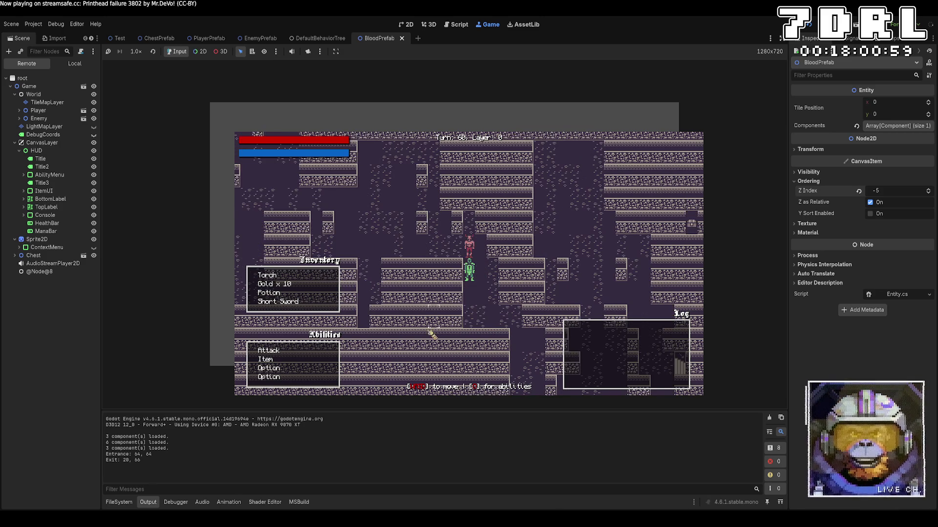
pyautogui.press('d')
pyautogui.press('q')
pyautogui.click(465, 278)
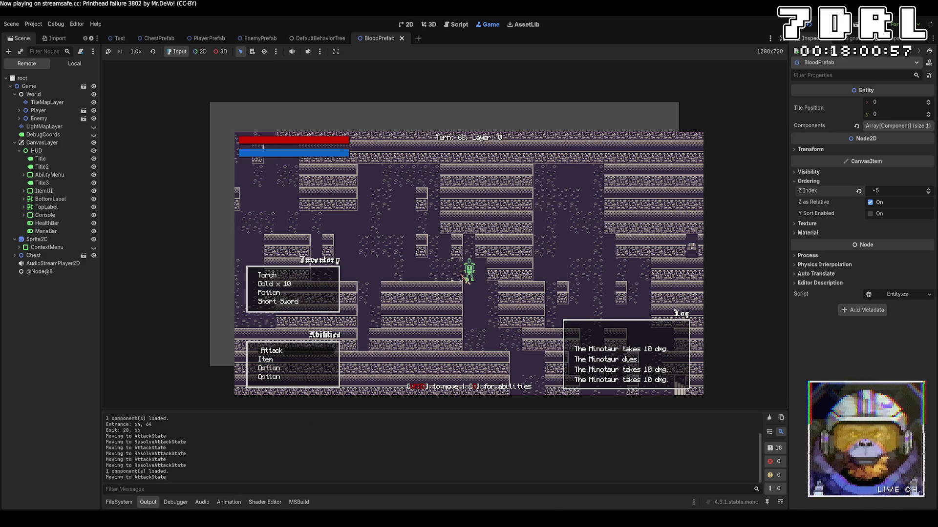
# Walk away from the slain Minotaur to the map edge to view the dark blue-gray background
pyautogui.press('w')
pyautogui.press('w')
pyautogui.press('d')
pyautogui.press('w')
pyautogui.press('w')
pyautogui.press('d')
pyautogui.press('w')
pyautogui.press('w')
pyautogui.press('d')
pyautogui.press('w')
pyautogui.press('d')
pyautogui.press('w')
pyautogui.press('w')
pyautogui.press('d')
pyautogui.press('w')
pyautogui.press('d')
pyautogui.press('w')
pyautogui.press('d')
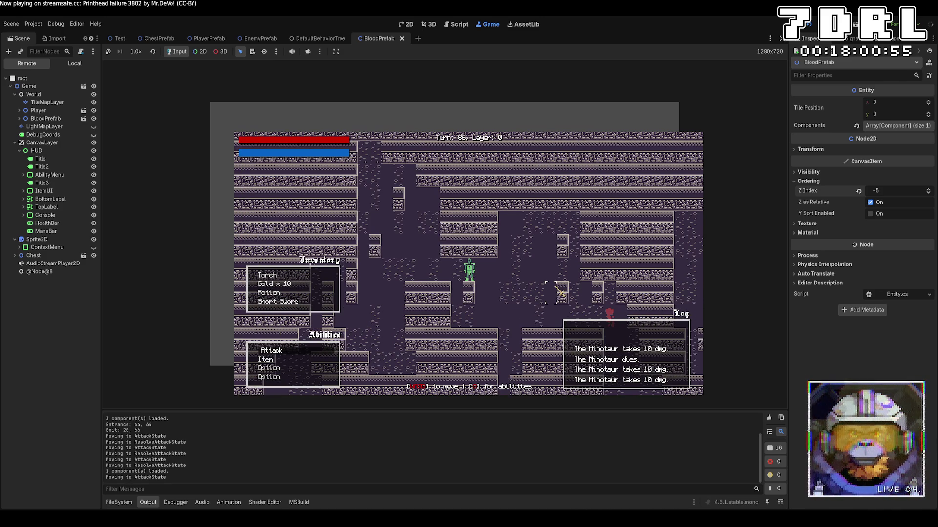
pyautogui.press('s')
pyautogui.press('s')
pyautogui.press('a')
pyautogui.press('s')
pyautogui.press('s')
pyautogui.press('a')
pyautogui.press('s')
pyautogui.press('s')
pyautogui.press('s')
pyautogui.press('a')
pyautogui.press('s')
pyautogui.press('s')
pyautogui.press('a')
pyautogui.press('s')
pyautogui.press('s')
pyautogui.press('s')
pyautogui.press('a')
pyautogui.press('s')
pyautogui.press('s')
pyautogui.press('a')
pyautogui.press('s')
pyautogui.press('s')
pyautogui.press('s')
pyautogui.press('a')
pyautogui.press('s')
pyautogui.press('s')
pyautogui.press('a')
pyautogui.press('s')
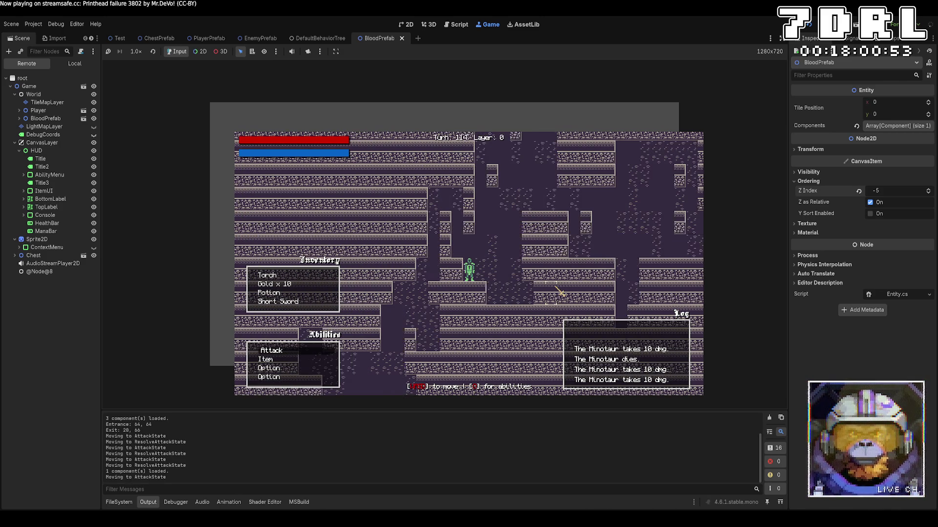
pyautogui.press('a')
pyautogui.press('a')
pyautogui.press('a')
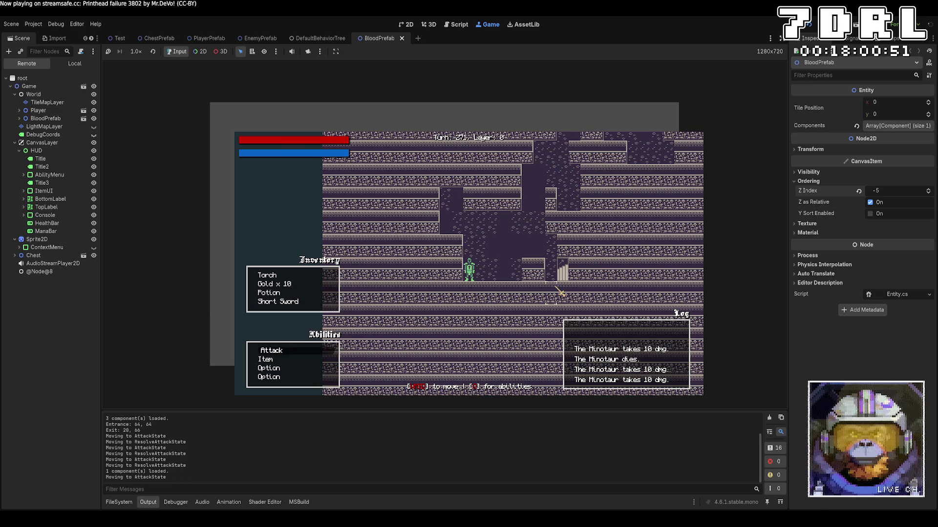
pyautogui.press('w')
pyautogui.press('w')
pyautogui.press('w')
pyautogui.press('a')
pyautogui.press('w')
pyautogui.press('w')
pyautogui.press('w')
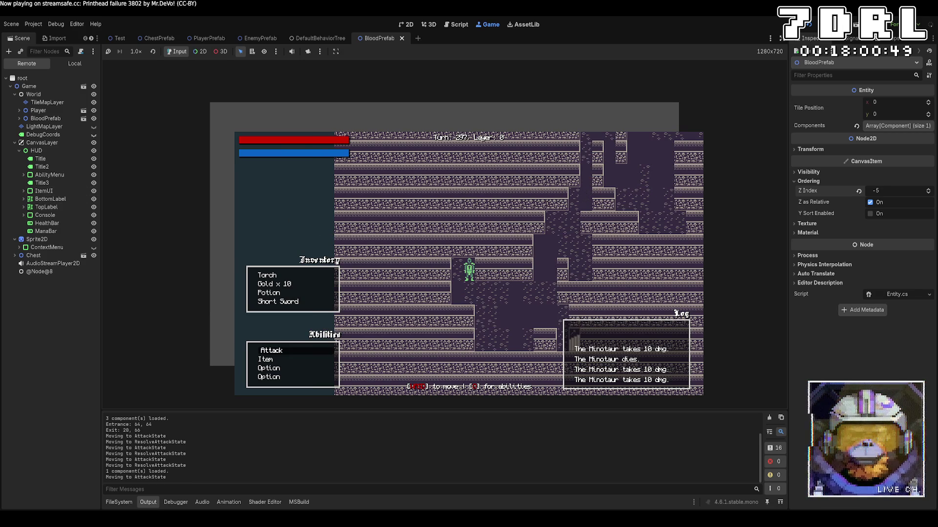
# Turn LightMapLayer back on in the Remote tree and descend to dungeon layer 1
pyautogui.click(94, 127)
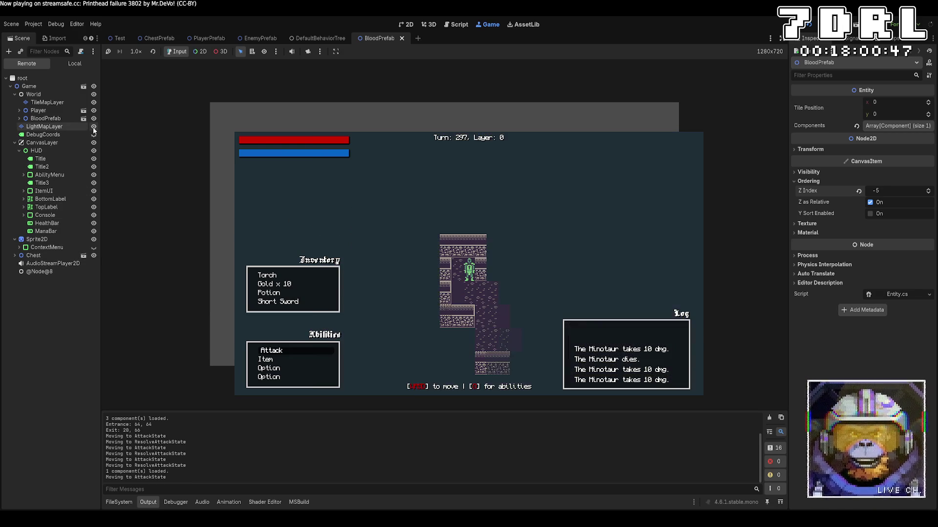
pyautogui.press('d')
pyautogui.press('d')
pyautogui.press('d')
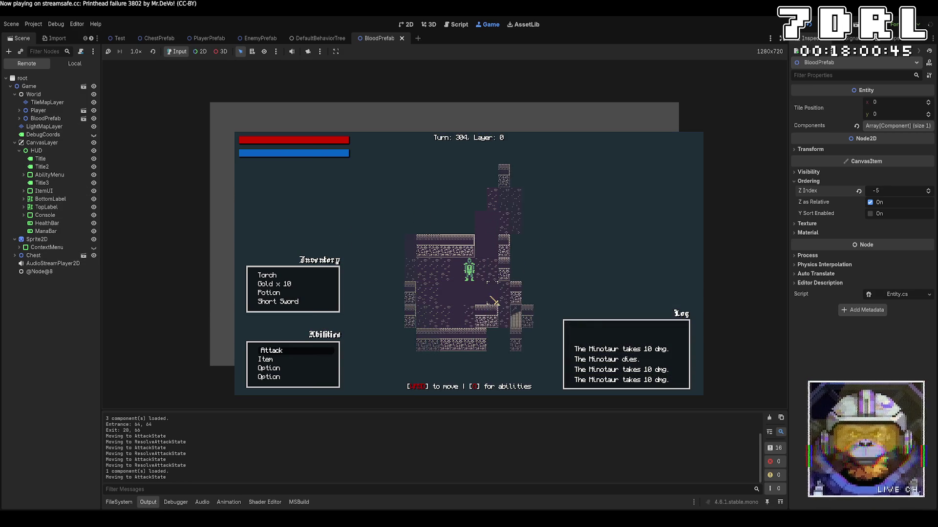
pyautogui.press('w')
pyautogui.press('w')
pyautogui.press('w')
pyautogui.press('s')
pyautogui.press('s')
pyautogui.press('s')
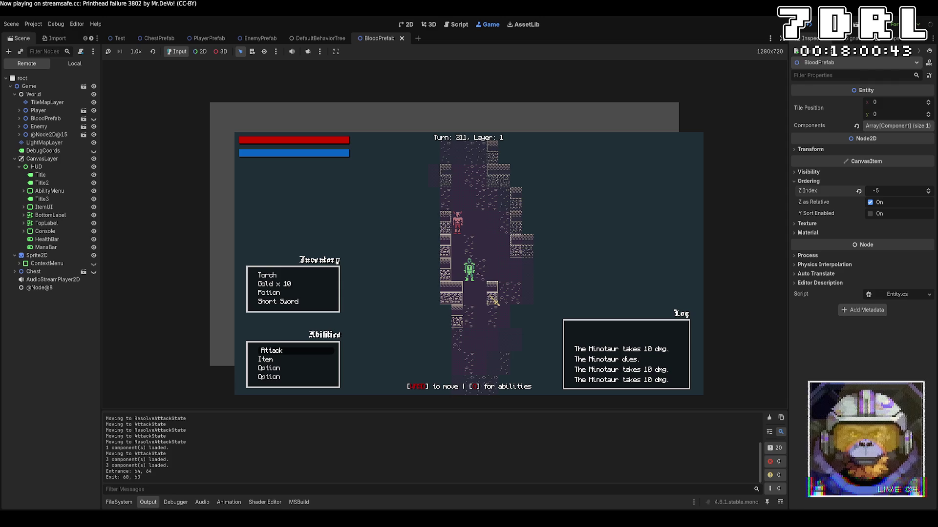